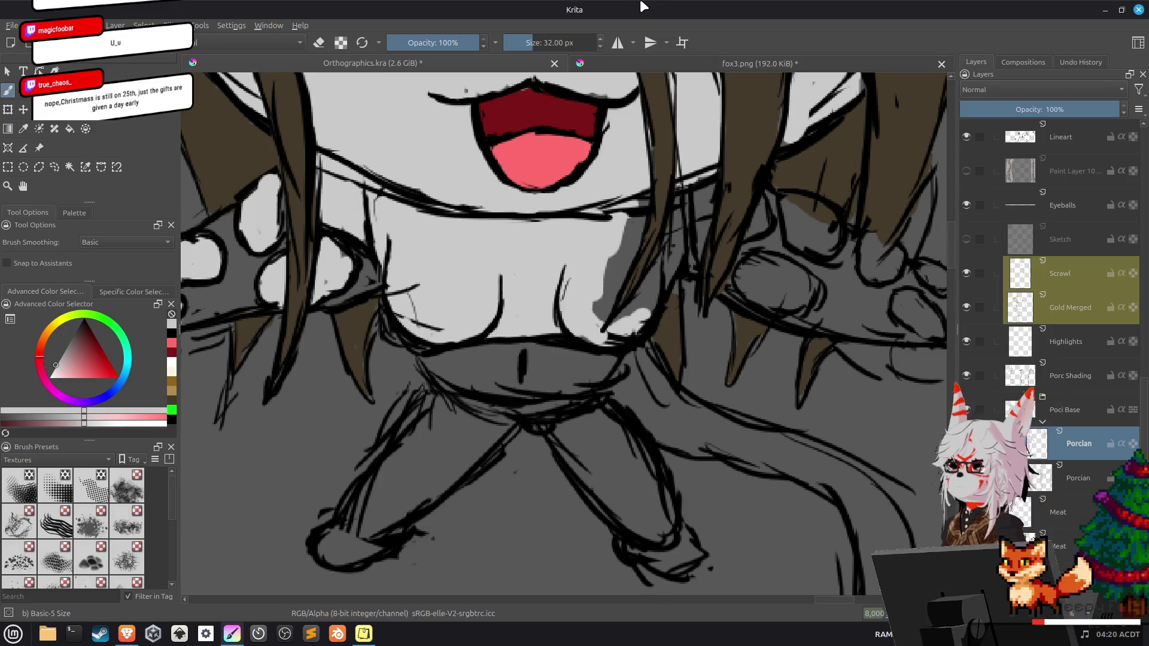
Cover the neck's dark shading and stray dark lines with light grey.
mouse_move(631, 213)
mouse_down()
mouse_move(604, 299)
mouse_move(673, 239)
mouse_up()
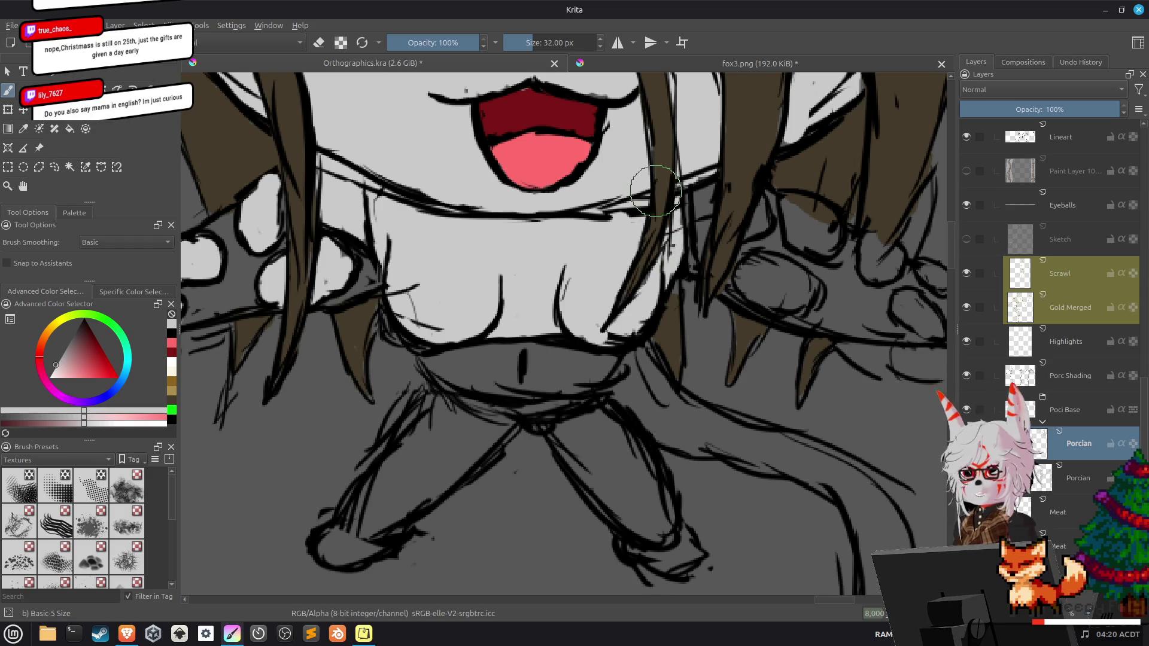
drag(645, 139, 564, 199)
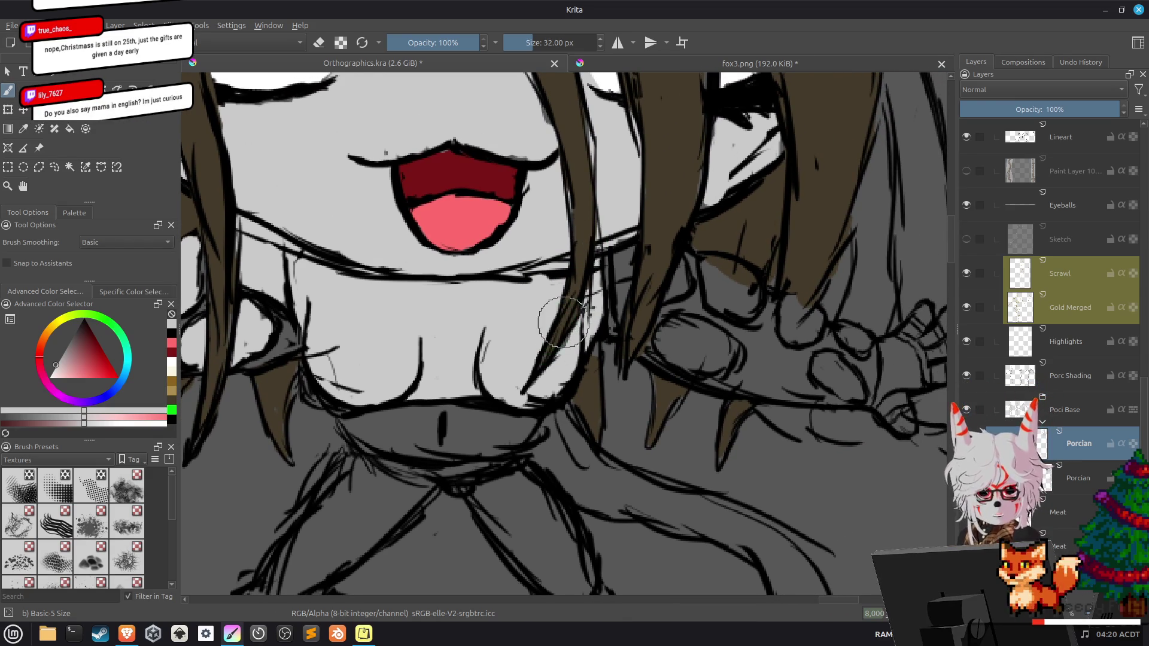
mouse_move(621, 279)
mouse_down()
mouse_move(617, 254)
mouse_move(621, 297)
mouse_up()
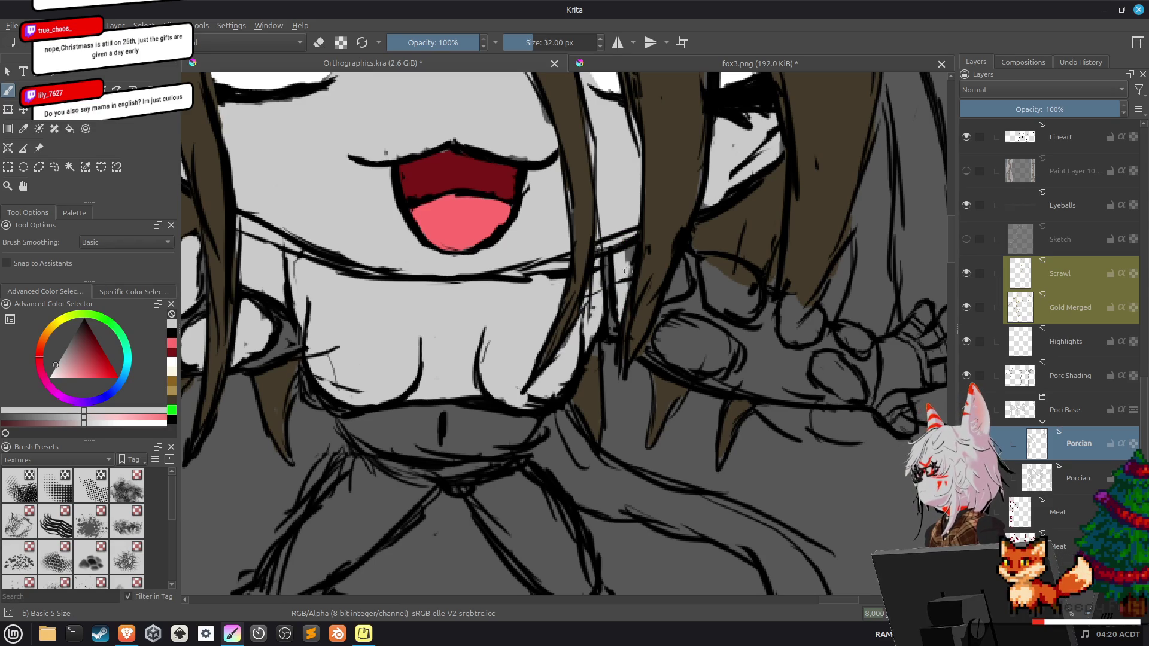
drag(630, 246, 677, 292)
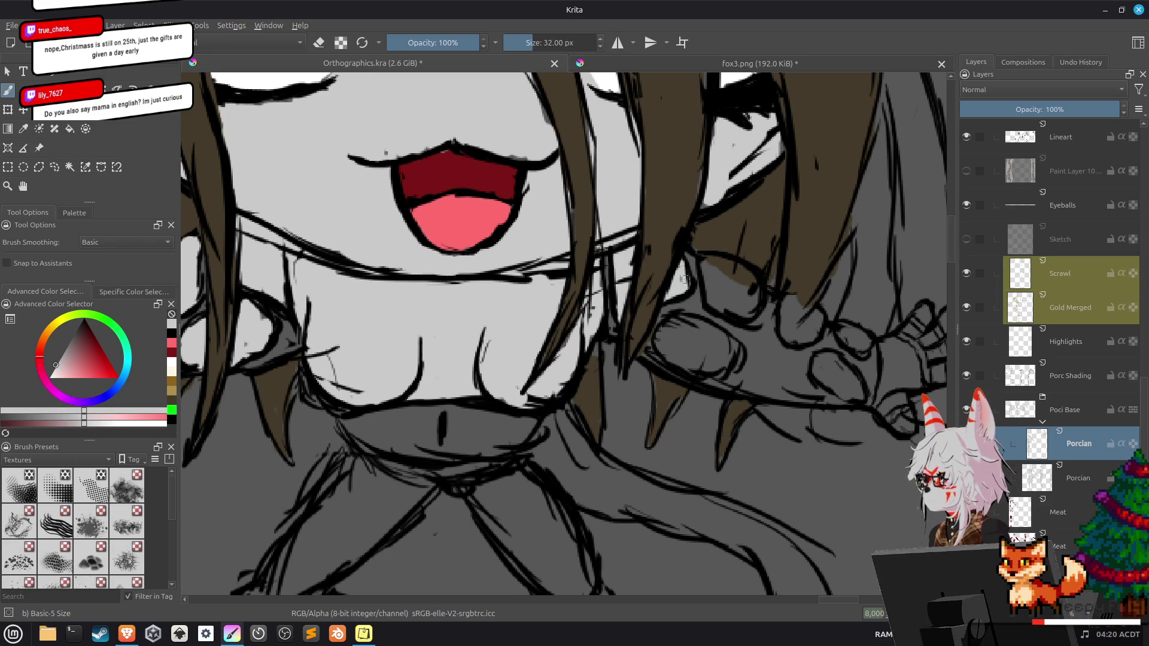
drag(670, 335, 672, 339)
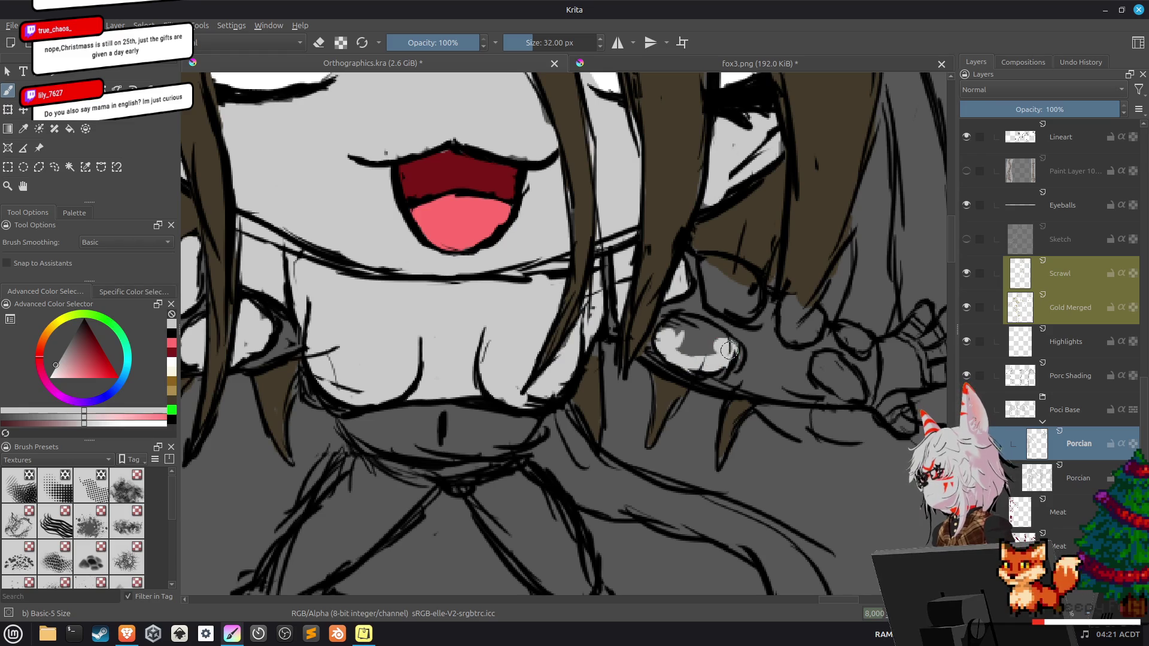
Fill the skeletal hand's bones and fingers with white.
mouse_move(706, 335)
mouse_down()
mouse_move(664, 332)
mouse_move(730, 263)
mouse_move(709, 272)
mouse_move(733, 310)
mouse_move(748, 281)
mouse_move(734, 293)
mouse_move(748, 311)
mouse_move(657, 264)
mouse_move(674, 260)
mouse_up()
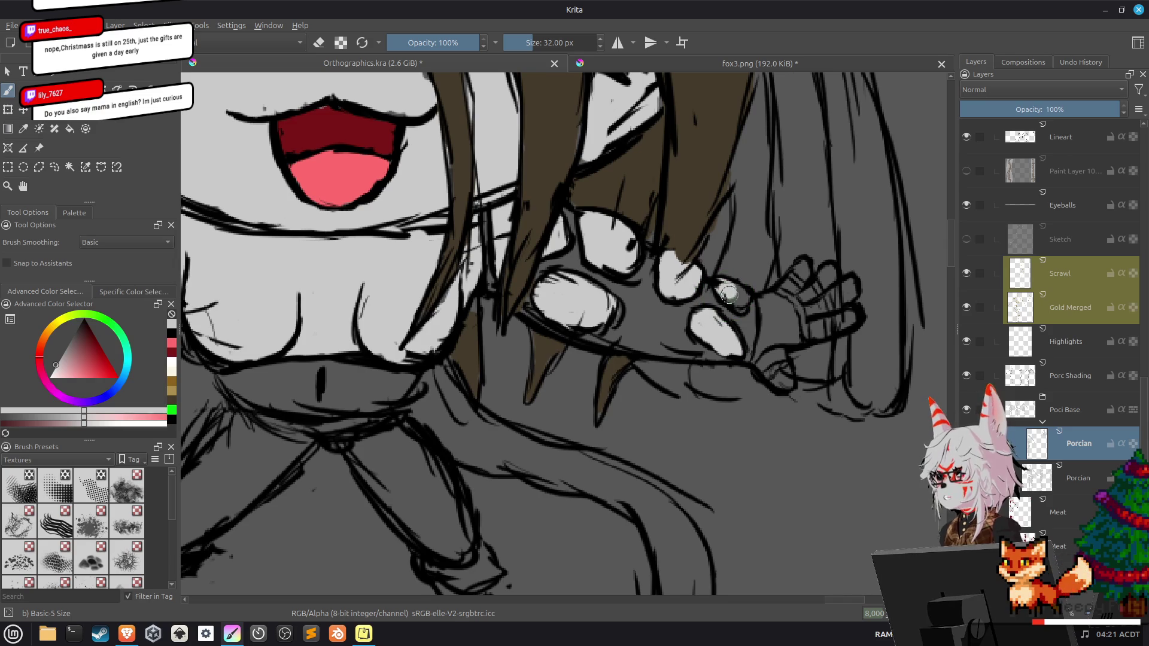
mouse_move(766, 329)
mouse_down()
mouse_move(667, 290)
mouse_move(659, 306)
mouse_up()
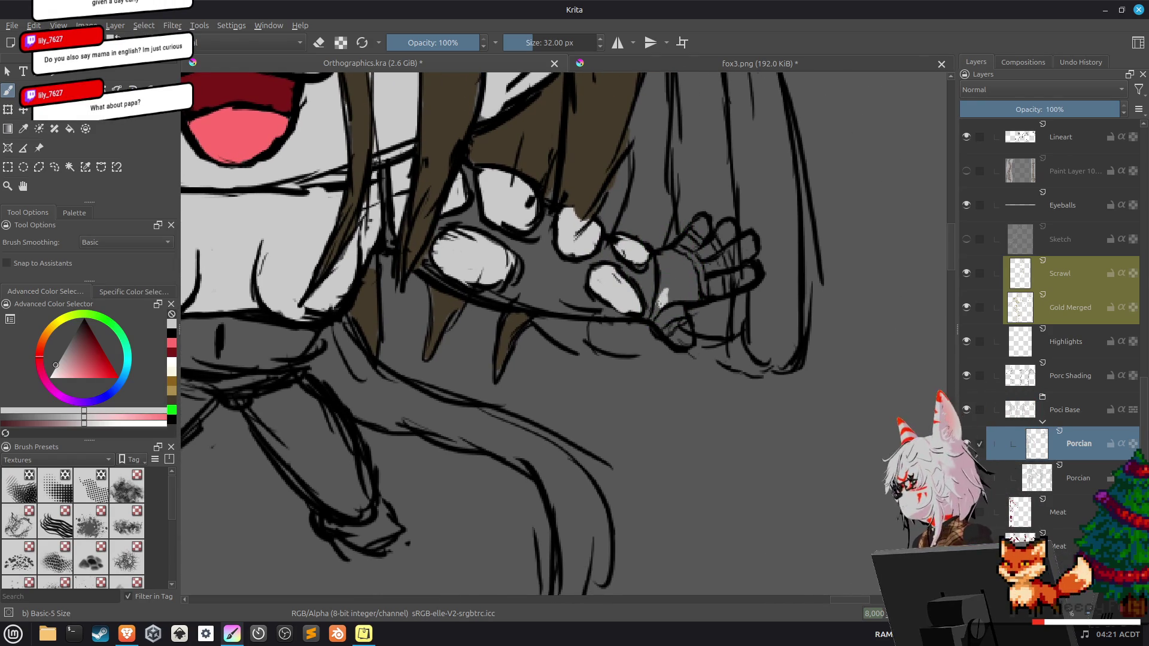
drag(655, 311, 662, 256)
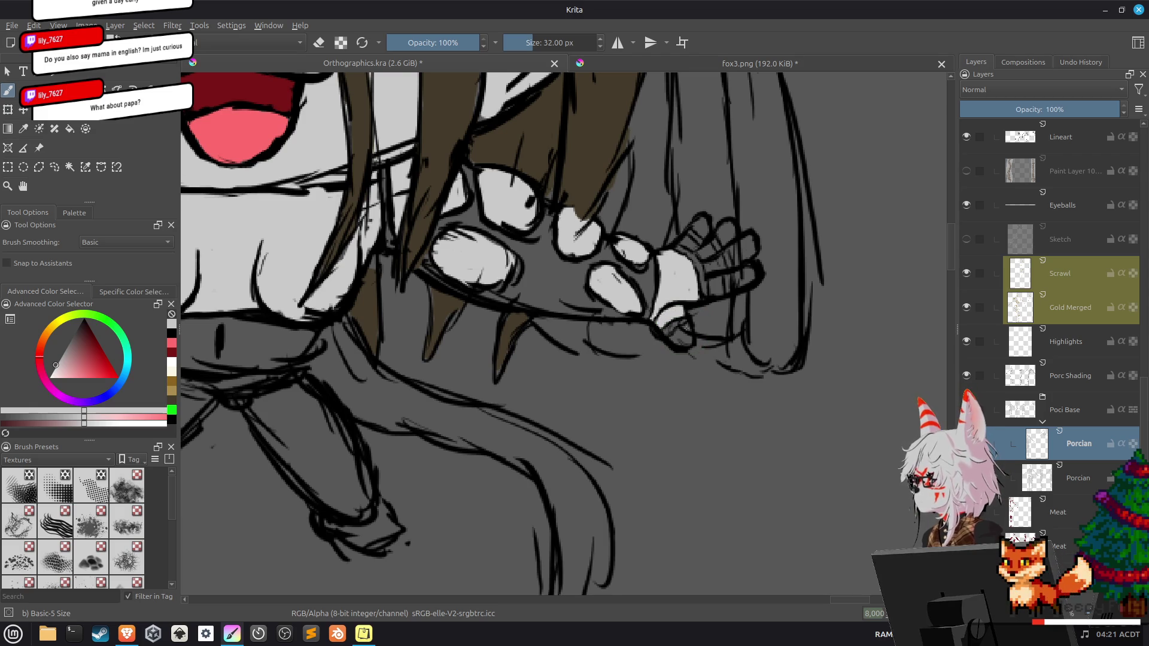
drag(685, 328, 676, 342)
drag(686, 270, 700, 229)
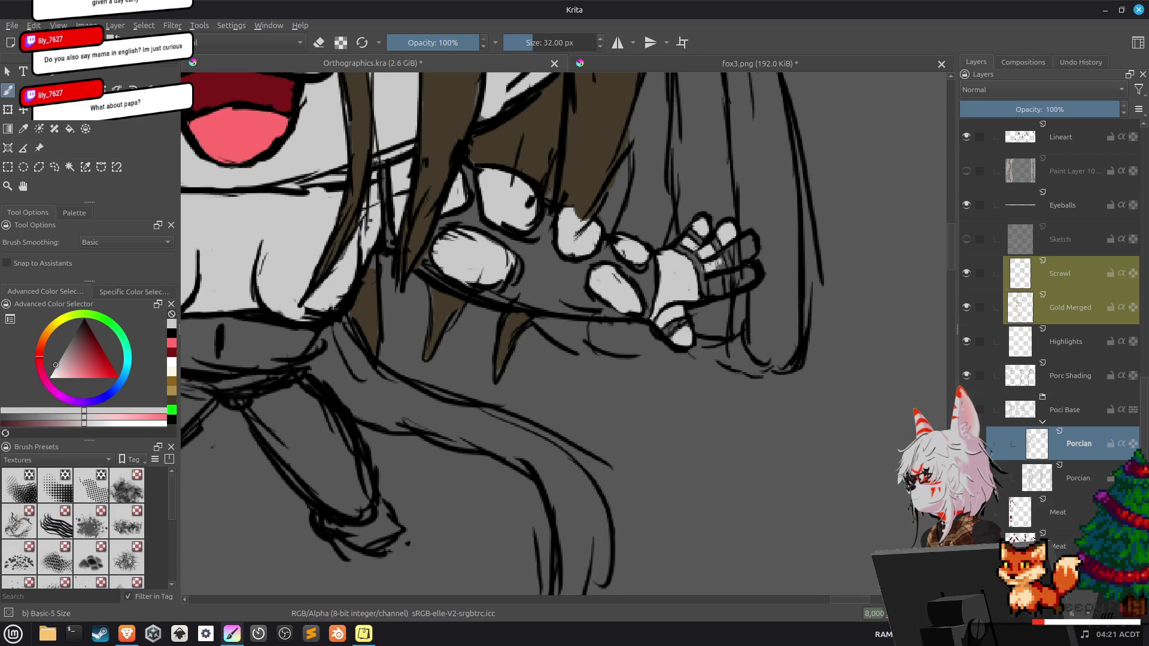
drag(719, 263, 711, 289)
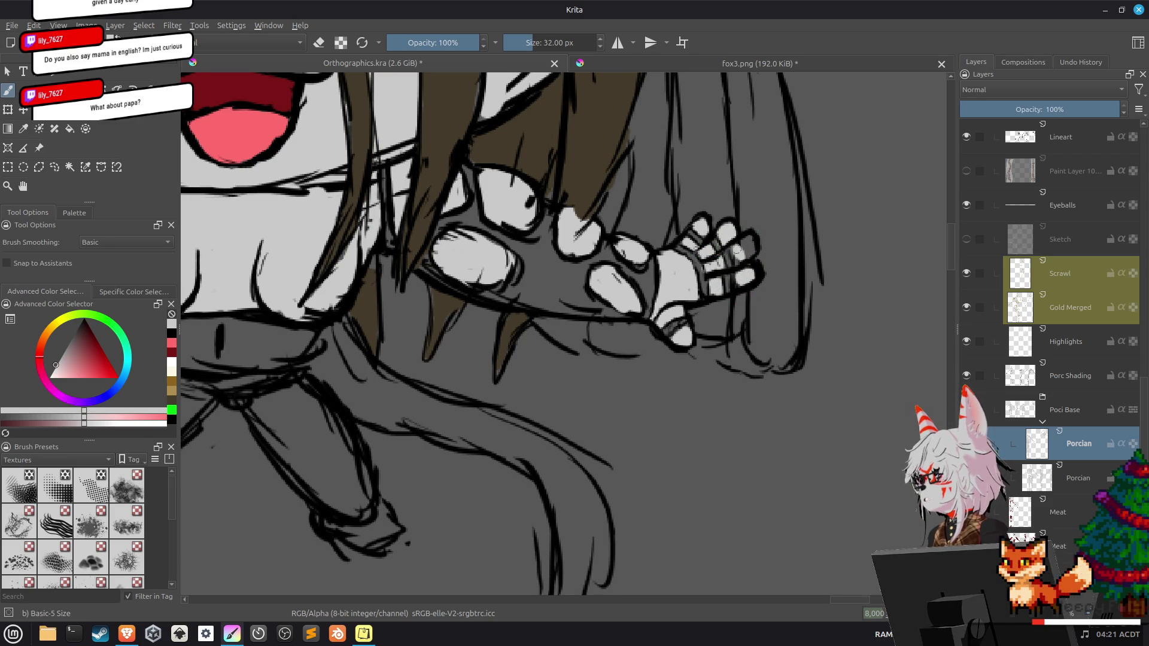
drag(737, 248, 761, 344)
scroll(770, 346, up, 2)
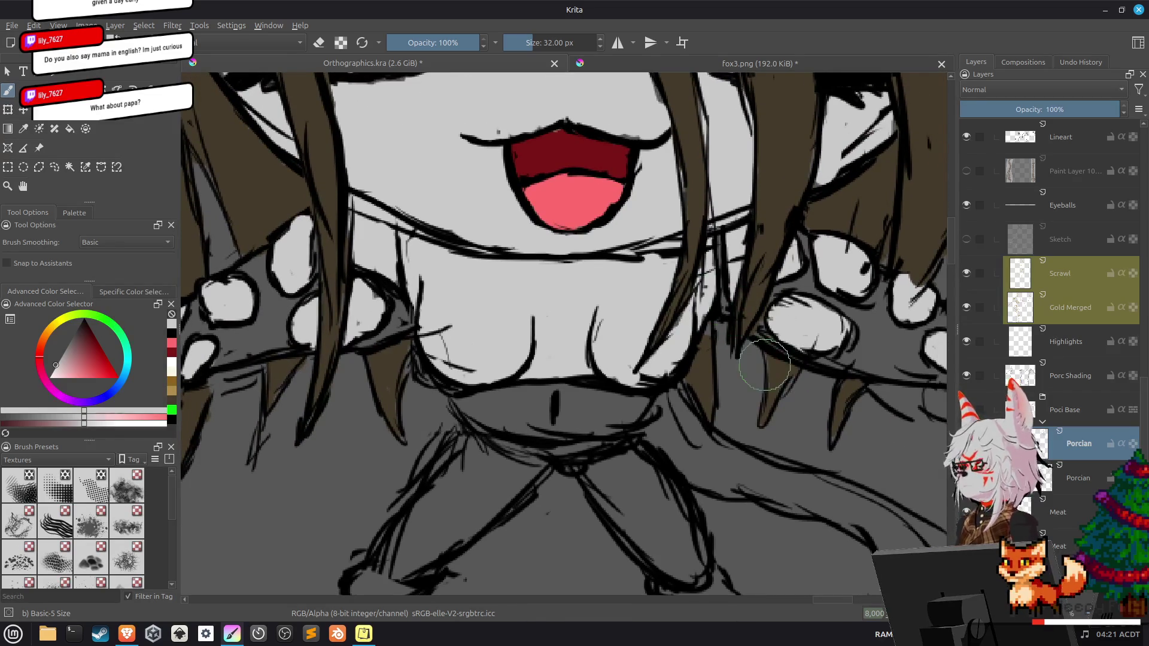
Draw three short black strokes at the collar on the Lineart layer, then return to the Porcian layer.
click(495, 380)
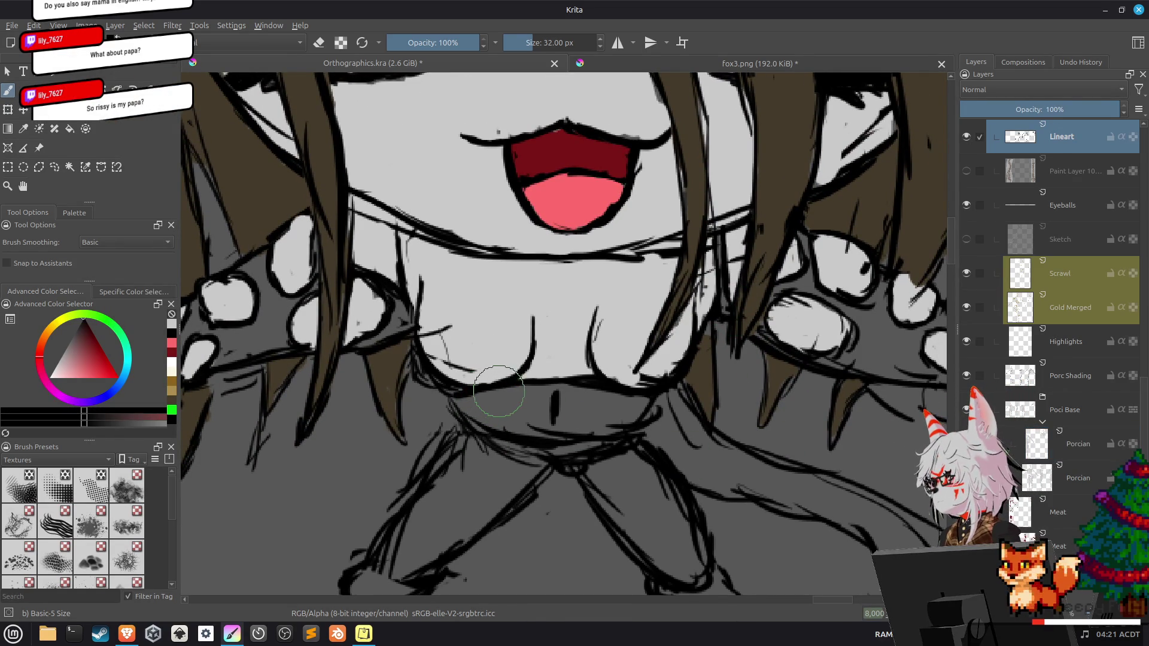
drag(496, 387, 498, 420)
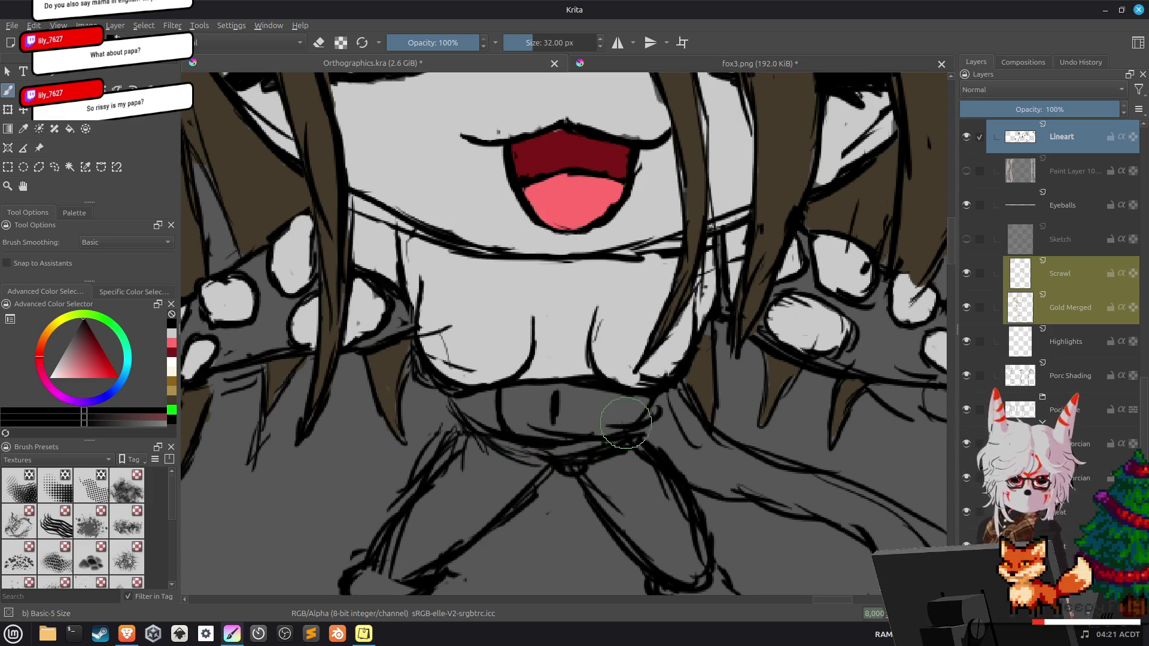
drag(601, 395, 599, 427)
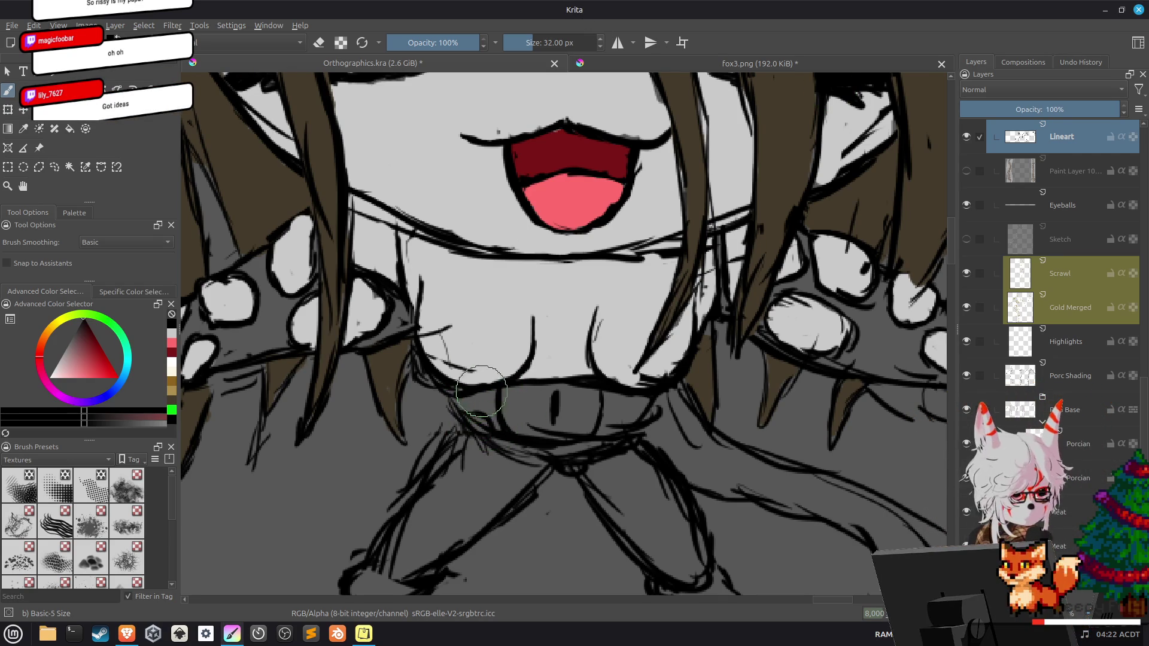
drag(472, 394, 478, 422)
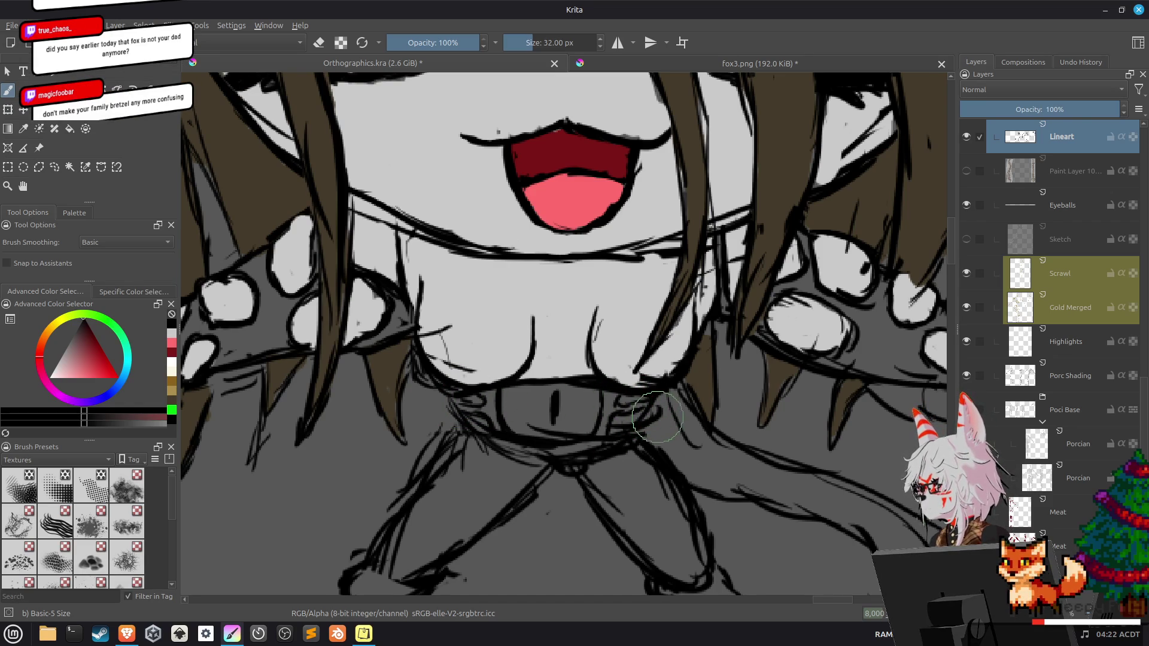
key(e)
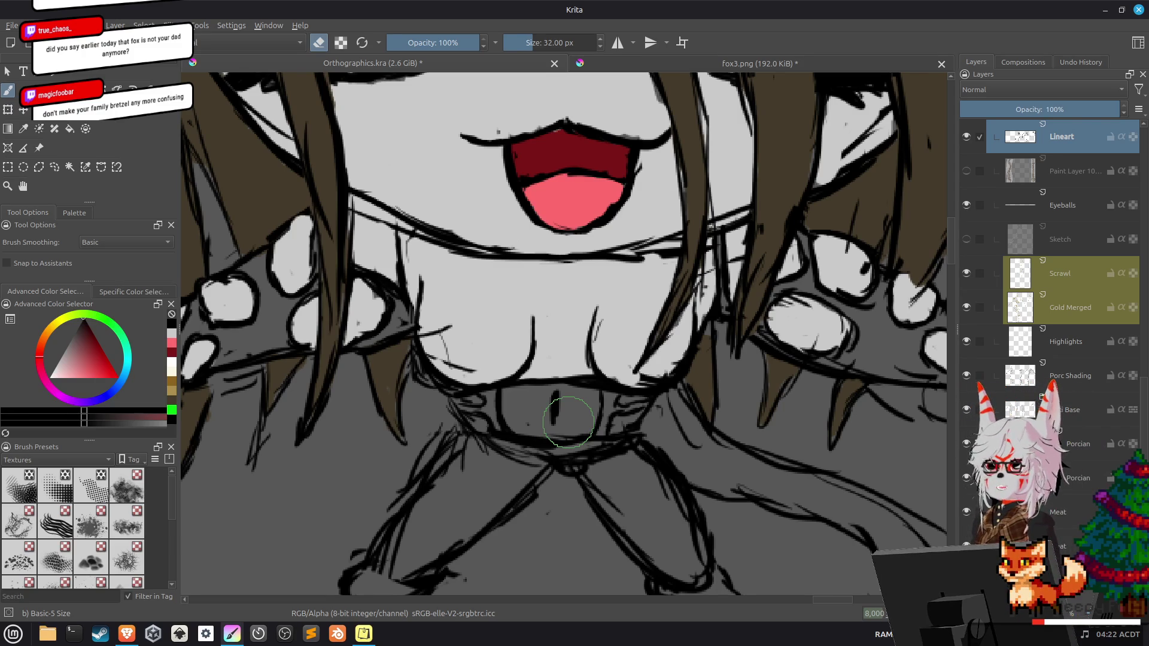
click(1078, 444)
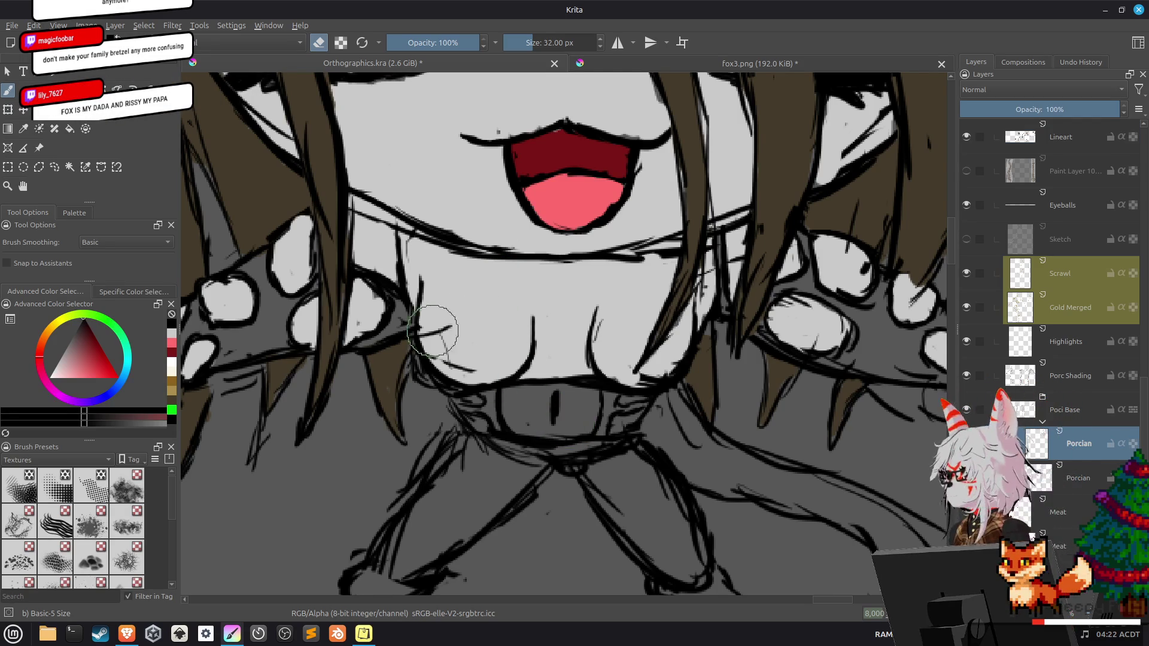
Paint light grey over the collar around its black mark, then sample the mouth's dark red.
key(e)
ctrl+click(515, 340)
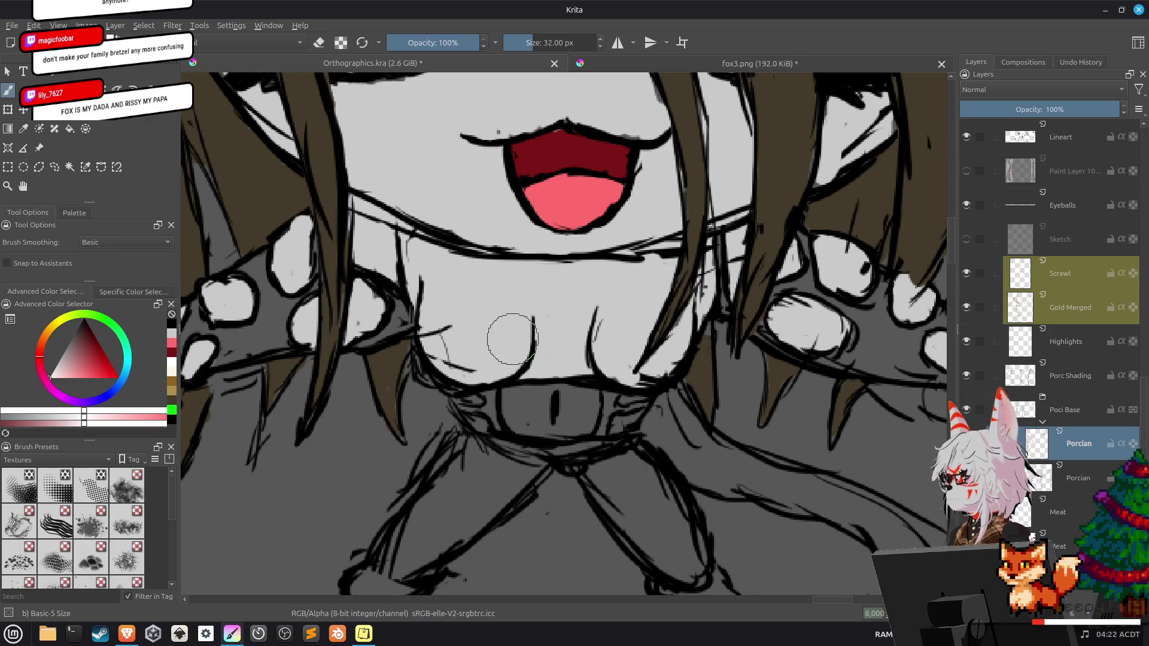
ctrl+click(547, 344)
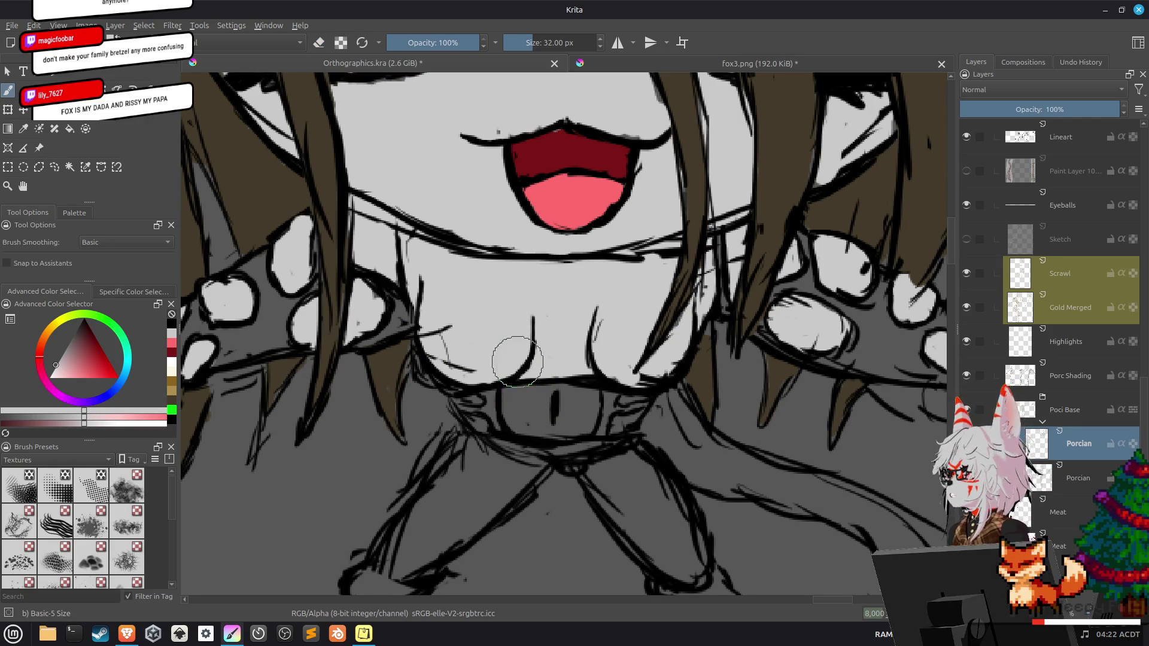
mouse_move(513, 392)
mouse_down()
mouse_move(509, 408)
mouse_move(546, 390)
mouse_move(537, 439)
mouse_move(498, 445)
mouse_up()
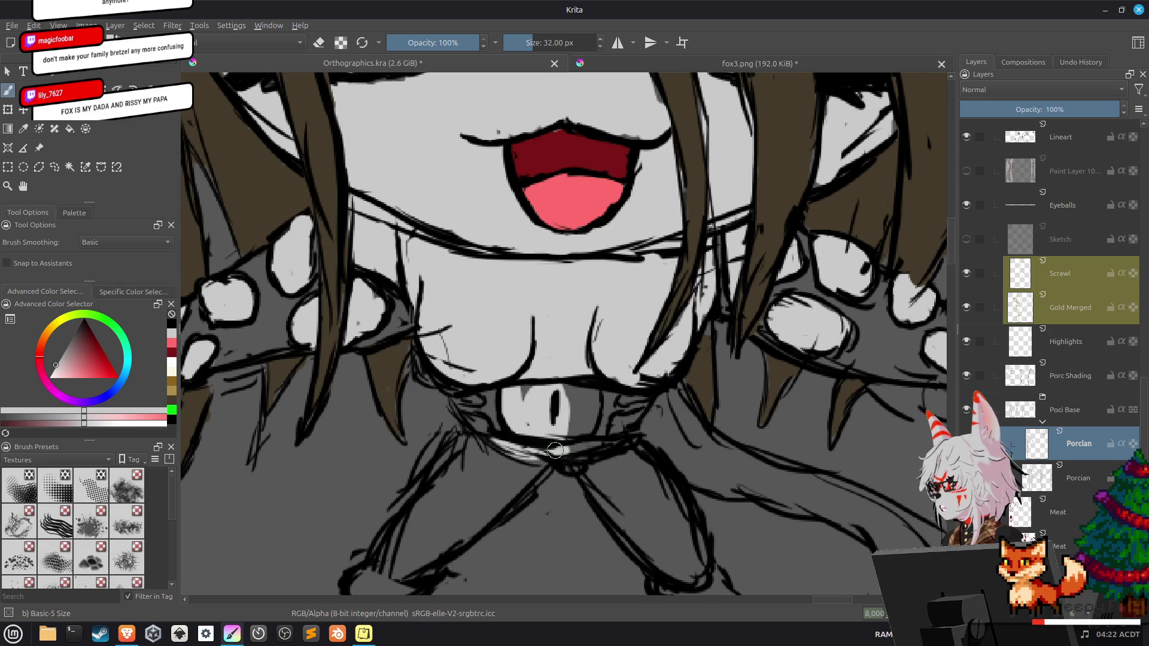
mouse_move(582, 447)
mouse_down()
mouse_move(571, 407)
mouse_move(541, 420)
mouse_move(584, 413)
mouse_up()
drag(487, 395, 475, 422)
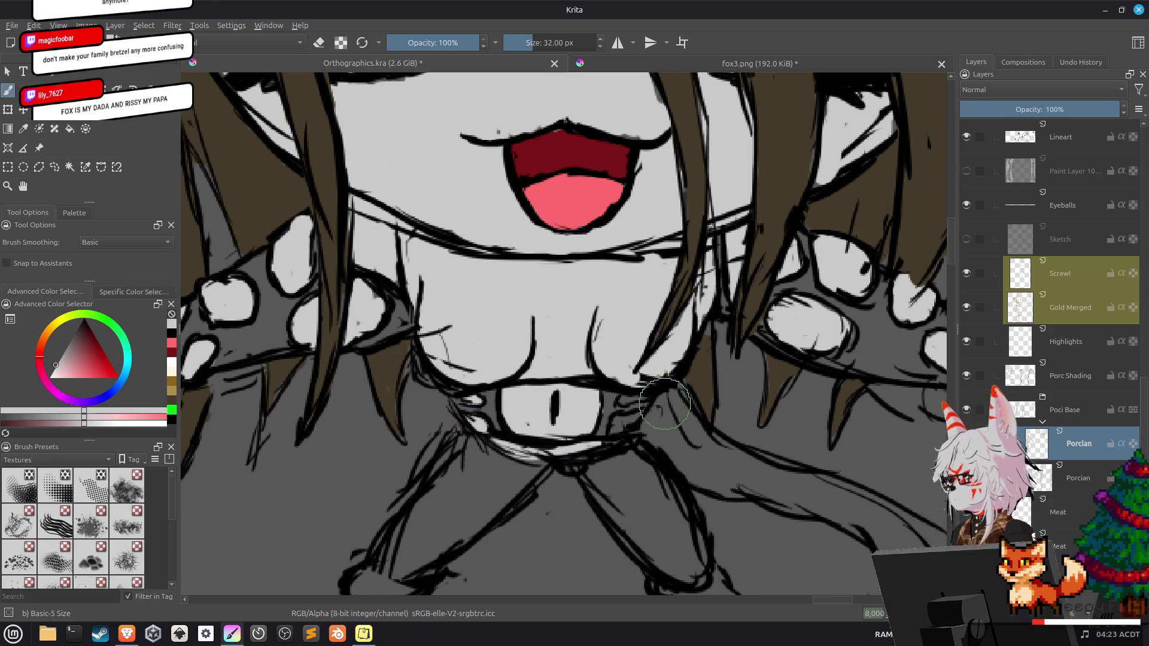
drag(616, 399, 625, 401)
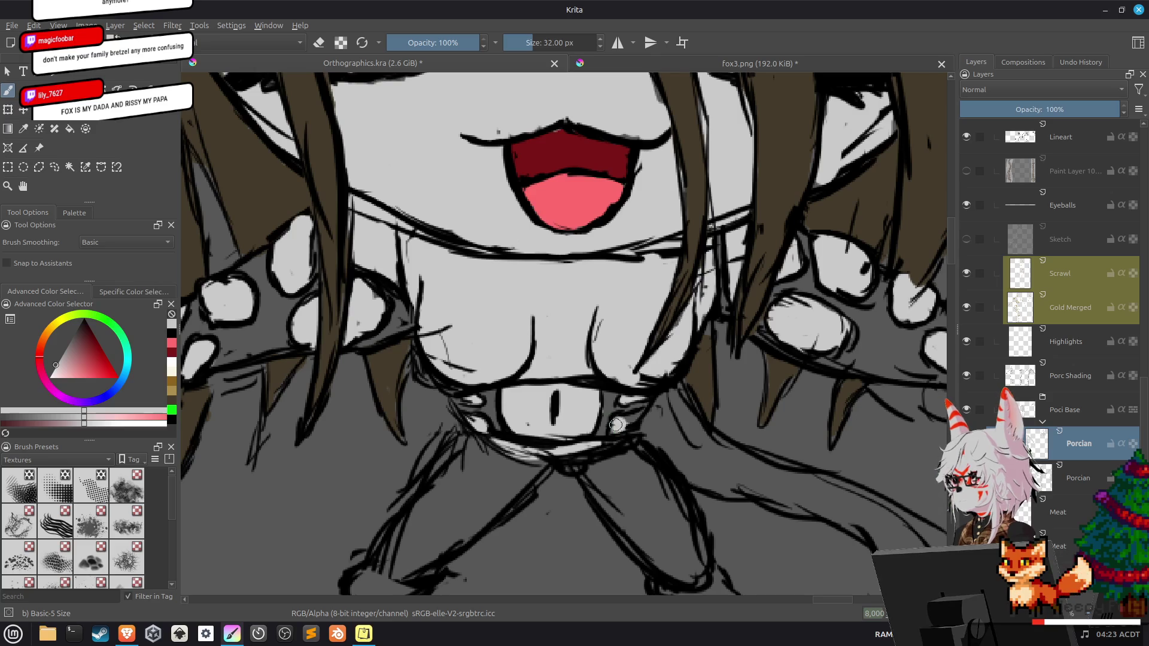
ctrl+click(547, 159)
ctrl+click(548, 159)
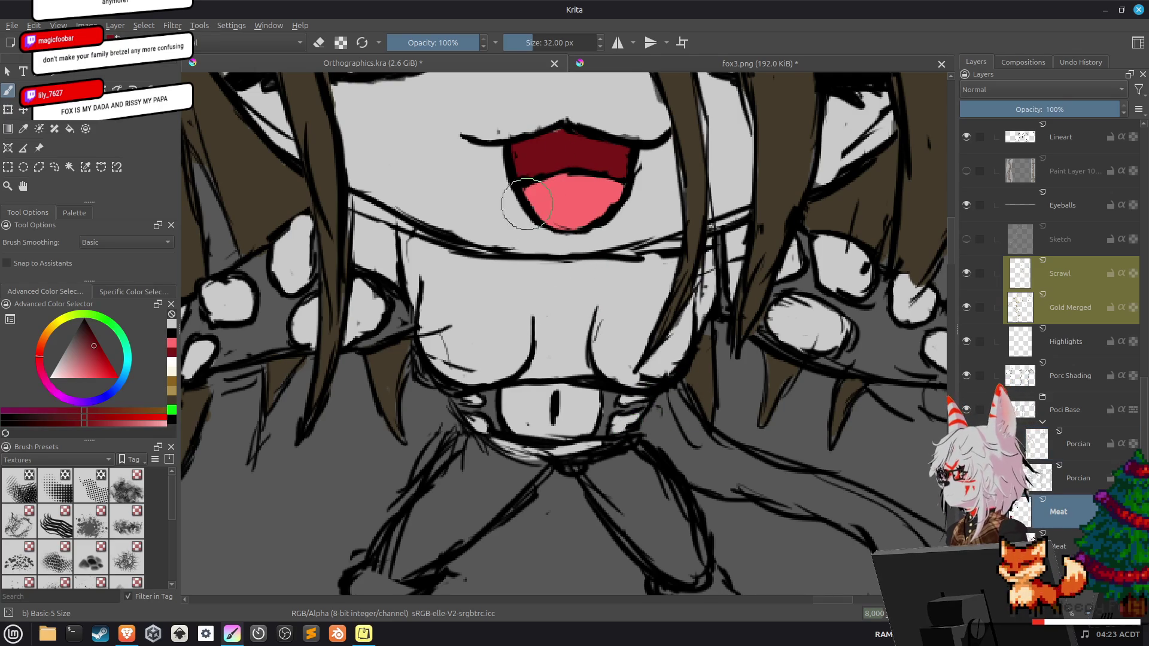
Paint dark red around the forearm's white bone shapes, undoing one stray stroke.
drag(386, 292, 500, 291)
drag(245, 362, 496, 383)
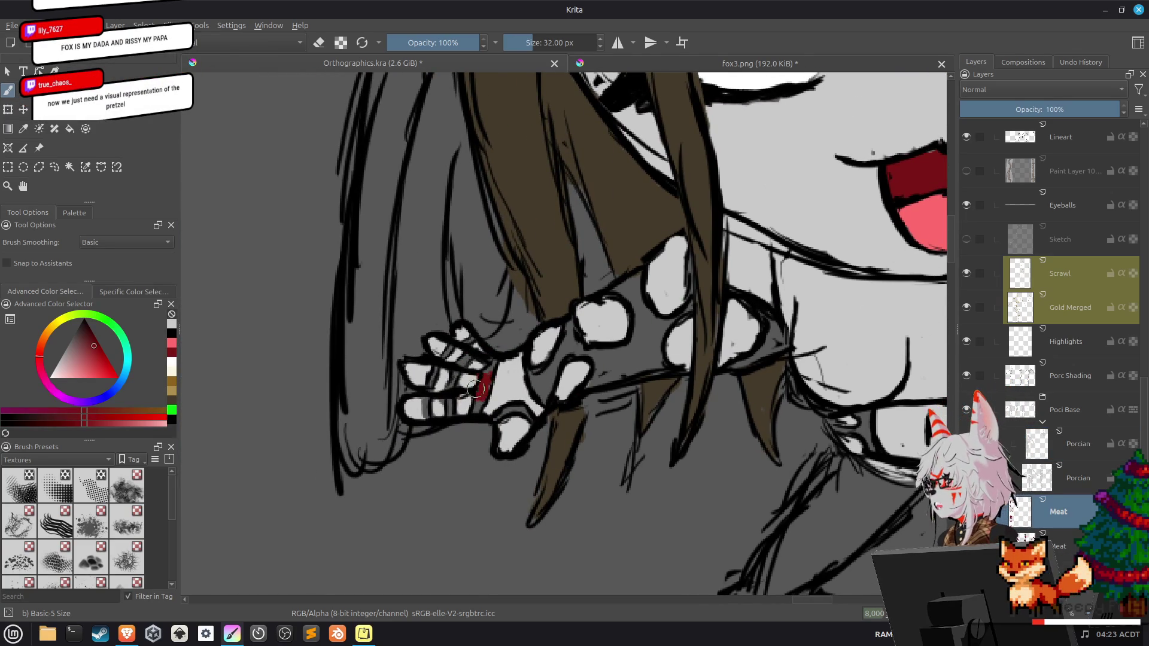
mouse_move(442, 410)
mouse_down()
mouse_move(458, 396)
mouse_move(439, 376)
mouse_up()
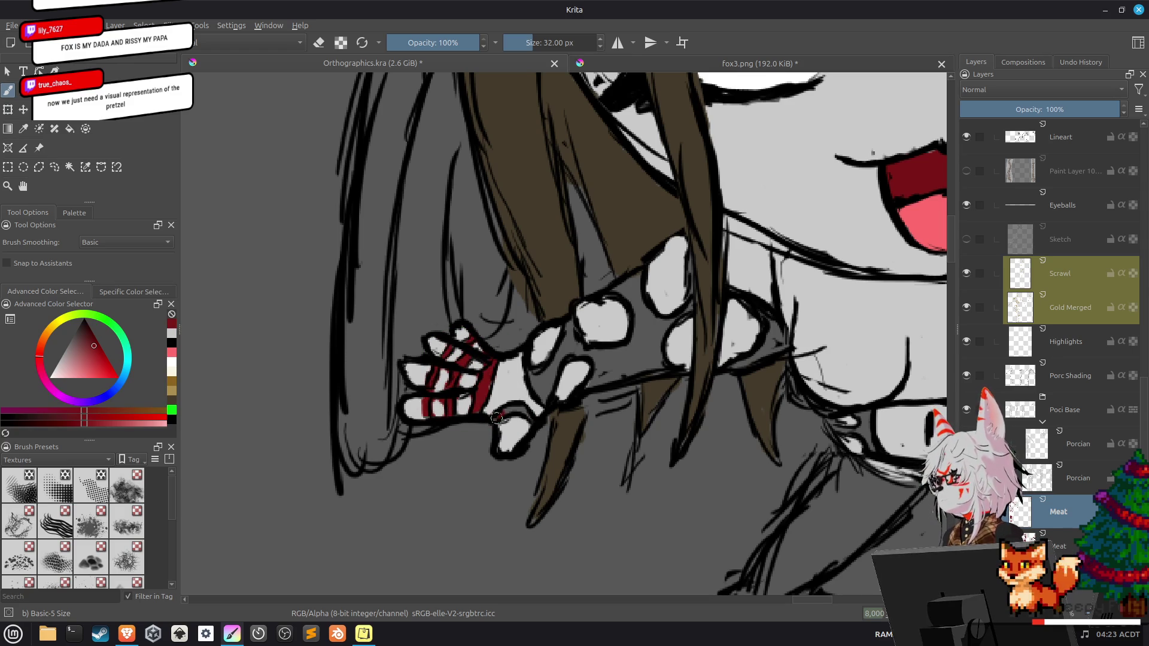
click(540, 381)
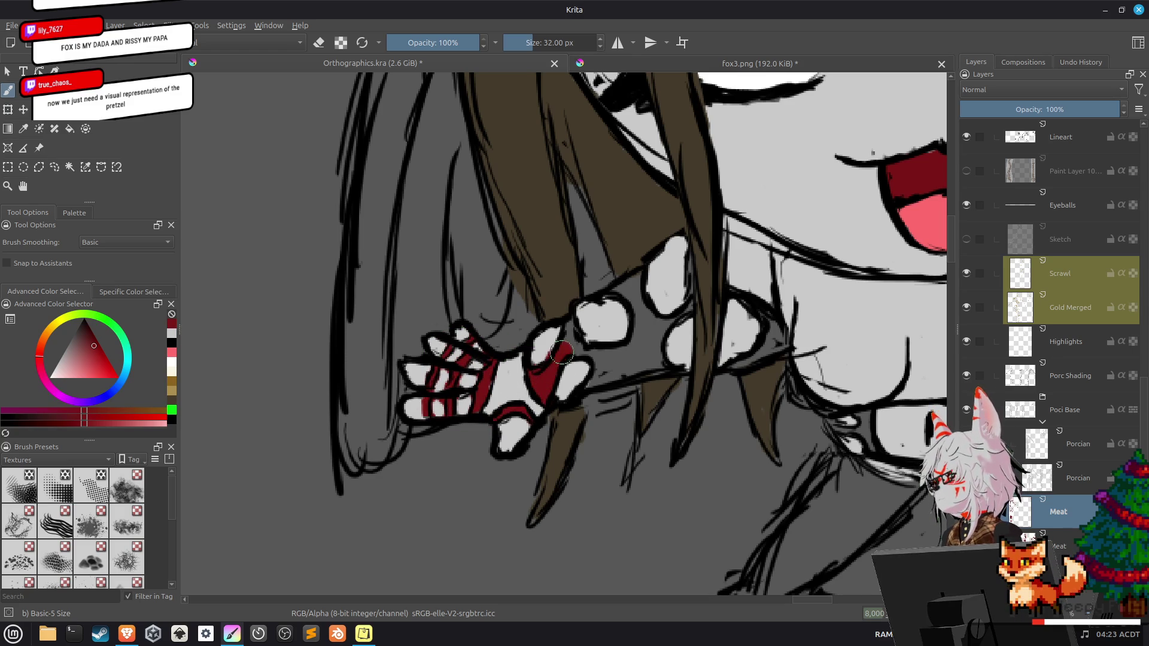
drag(558, 352, 631, 298)
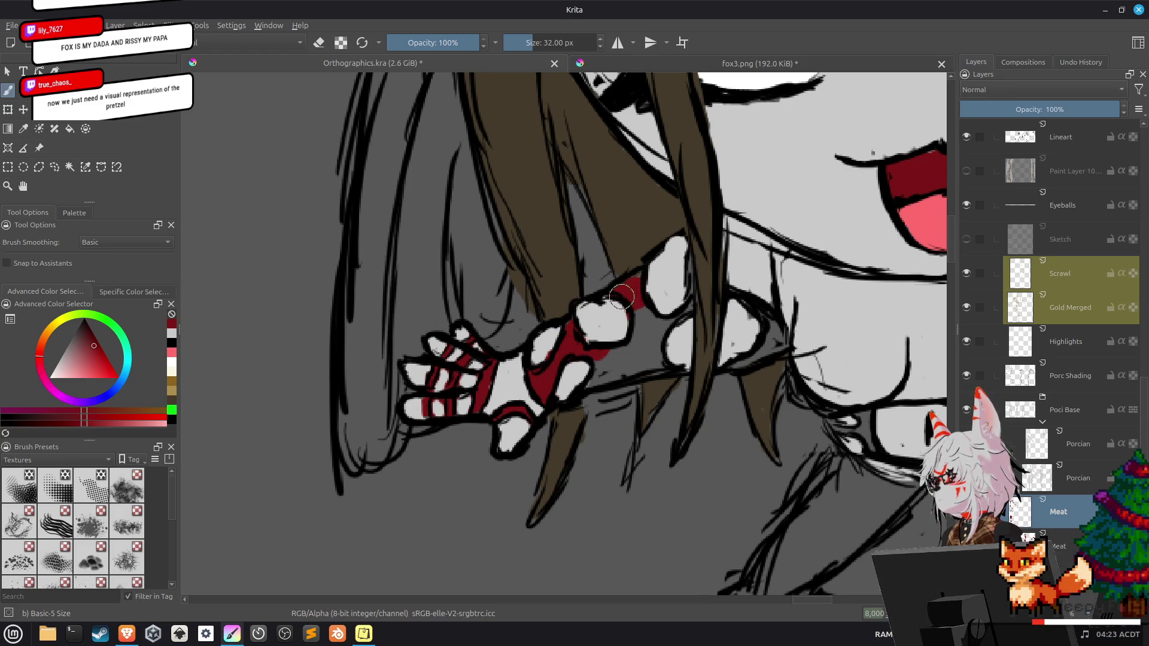
mouse_move(579, 367)
mouse_down()
mouse_move(609, 359)
mouse_move(644, 317)
mouse_up()
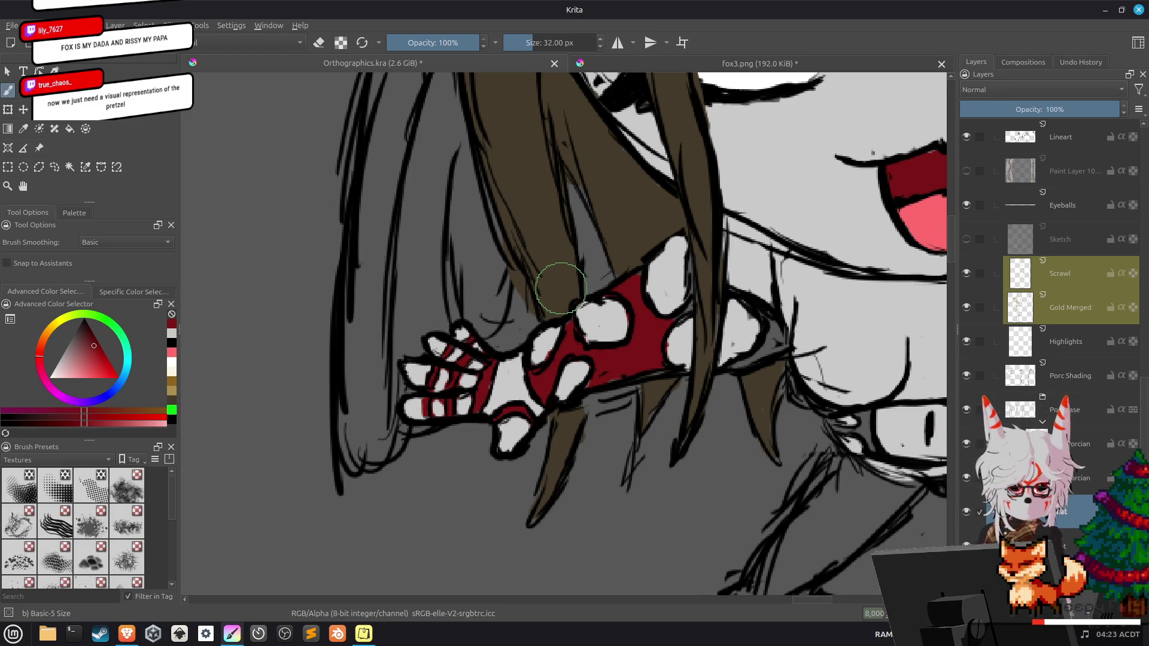
drag(547, 359, 536, 373)
key(ctrl+z)
drag(652, 335, 539, 287)
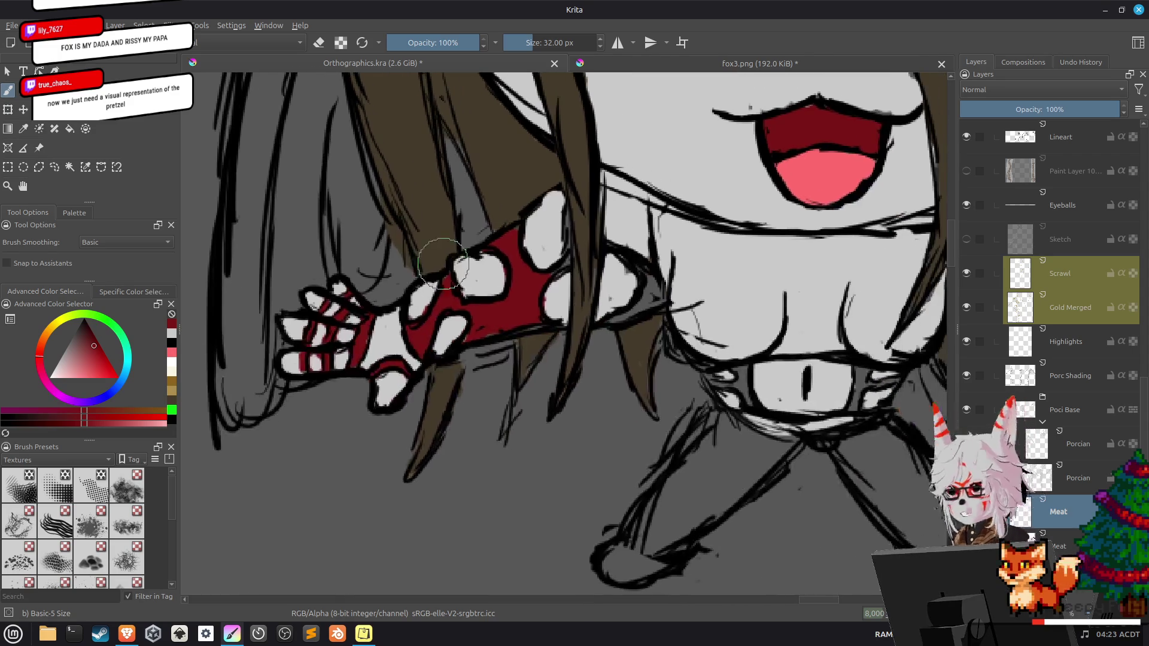
drag(555, 243, 563, 222)
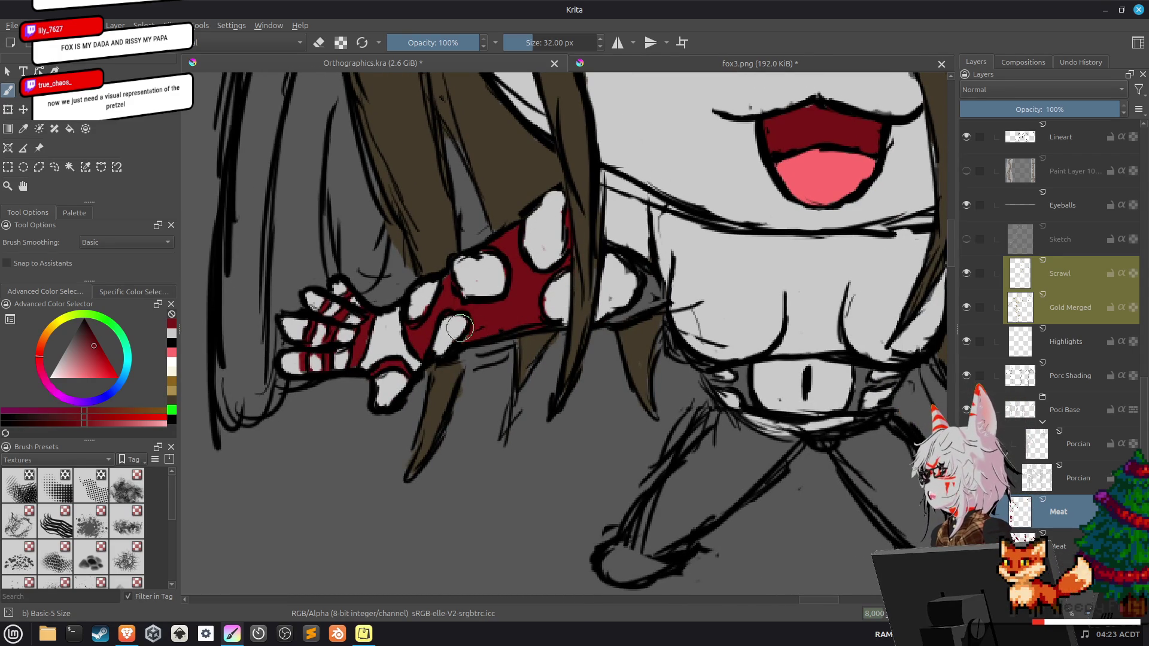
drag(580, 318, 463, 342)
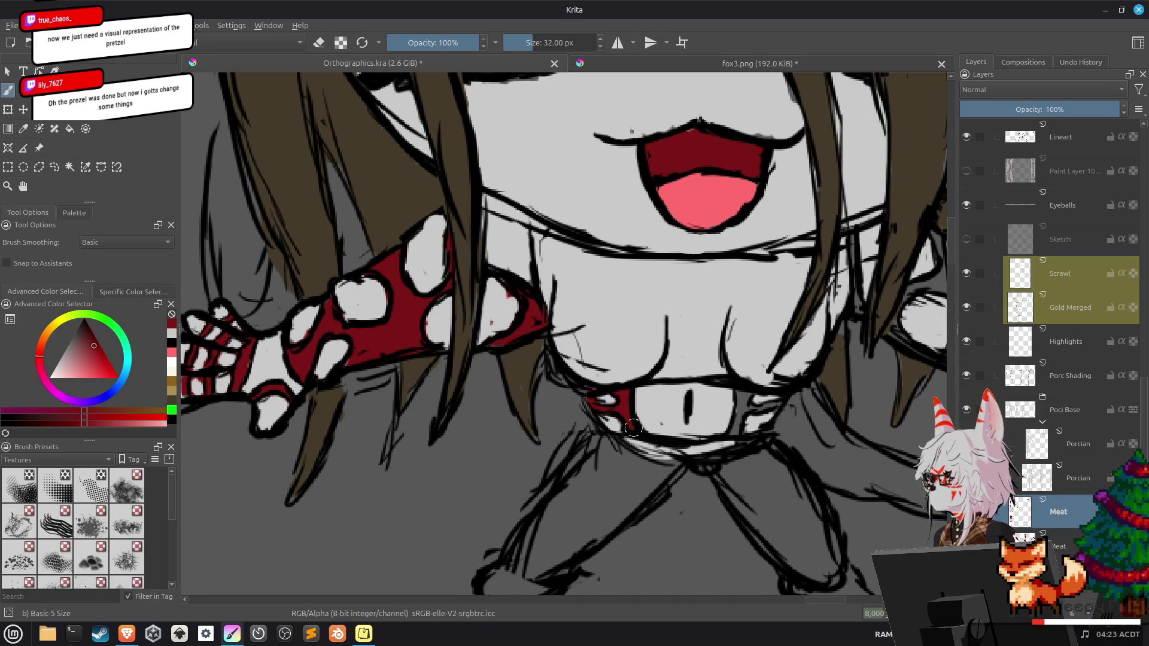
Paint dark red on the side of the pig-nose chin.
drag(791, 428, 677, 366)
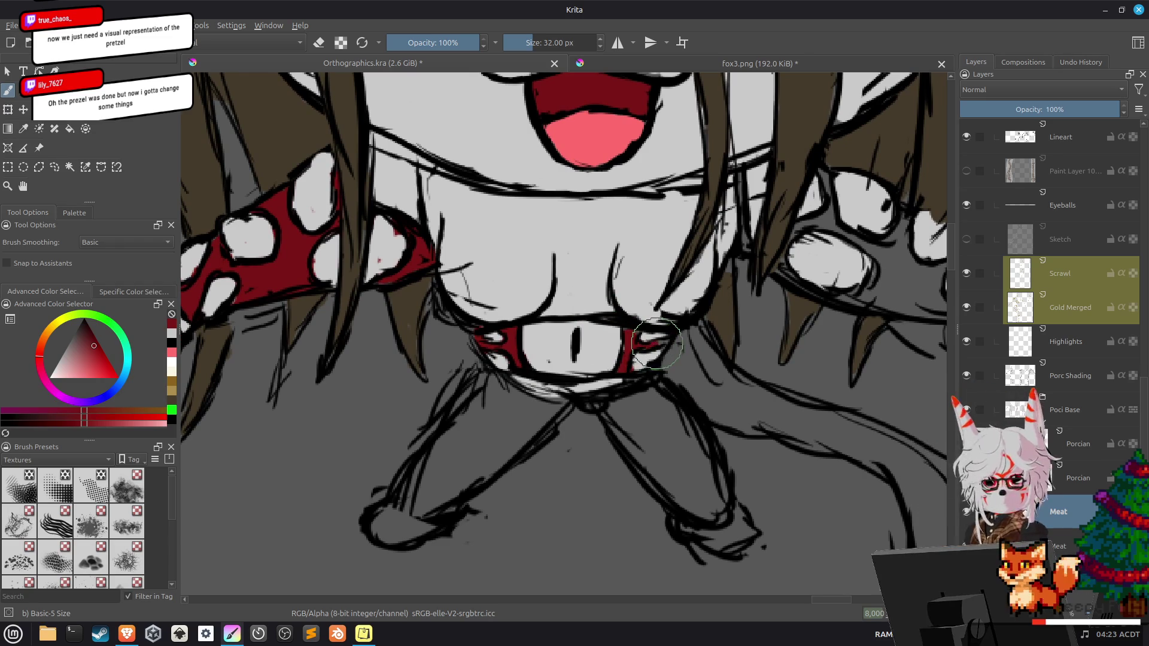
scroll(633, 302, up, 1)
scroll(622, 308, up, 1)
drag(608, 290, 614, 305)
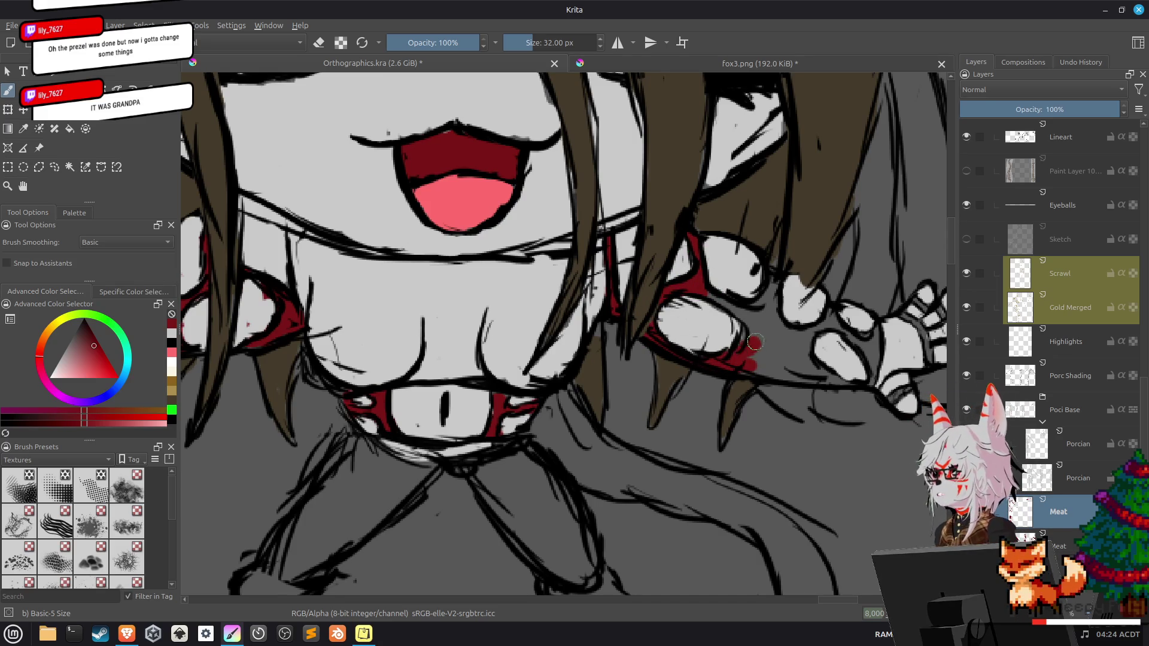
Fill the other arm's glove and fingers with dark red.
drag(755, 318, 759, 355)
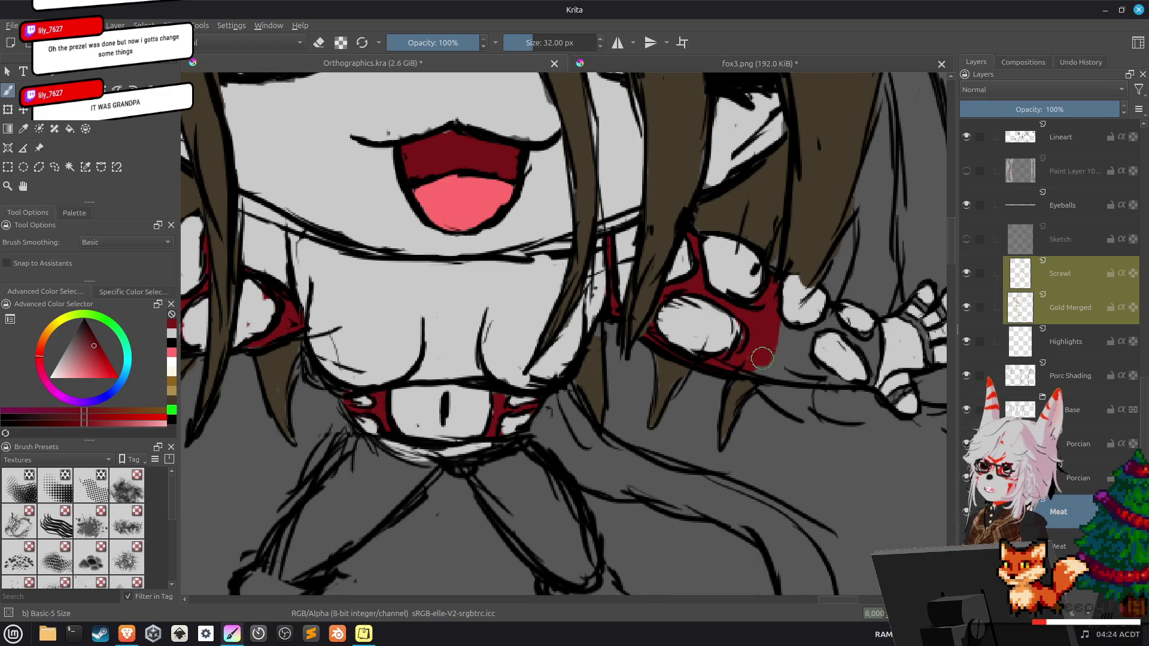
mouse_move(759, 355)
mouse_down()
mouse_move(778, 325)
mouse_move(813, 329)
mouse_move(871, 374)
mouse_up()
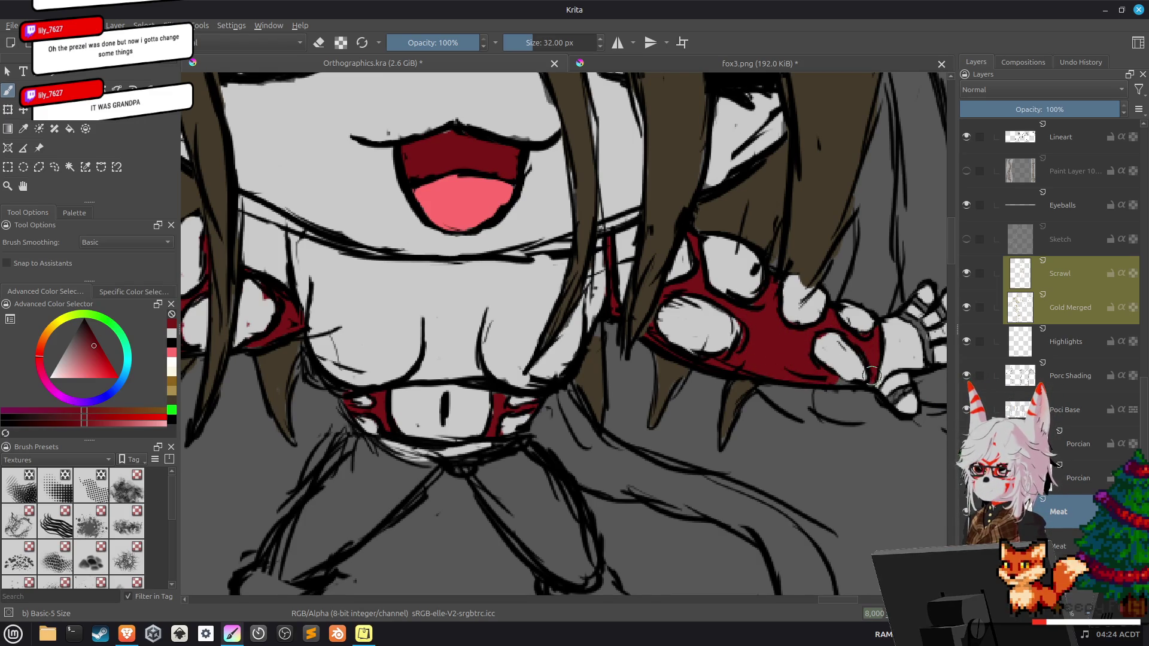
mouse_move(871, 374)
mouse_down()
mouse_move(638, 396)
mouse_move(678, 361)
mouse_move(552, 311)
mouse_move(608, 317)
mouse_up()
drag(613, 264, 628, 316)
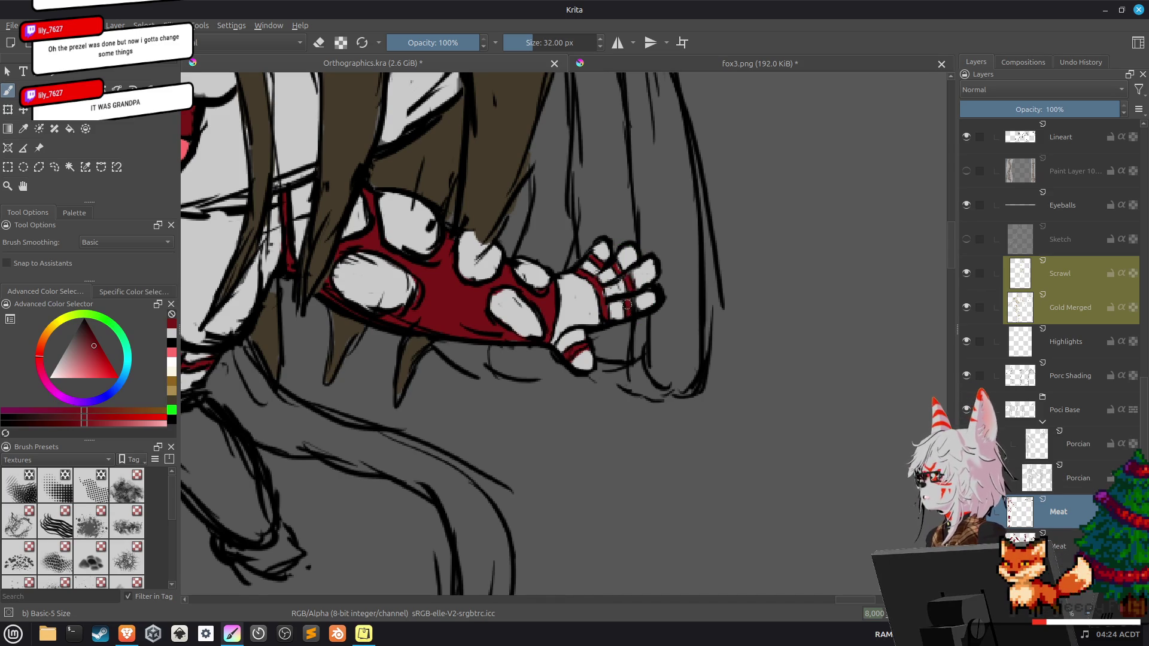
scroll(610, 260, down, 5)
scroll(450, 325, up, 1)
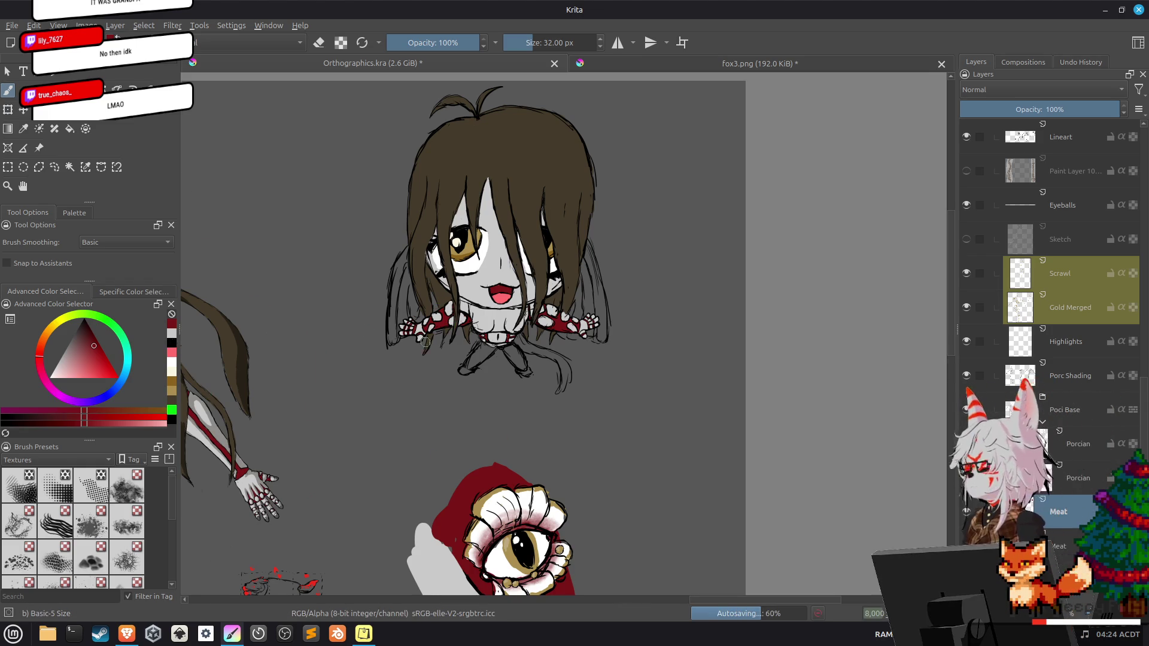
scroll(695, 250, down, 3)
scroll(695, 250, up, 1)
scroll(634, 346, up, 2)
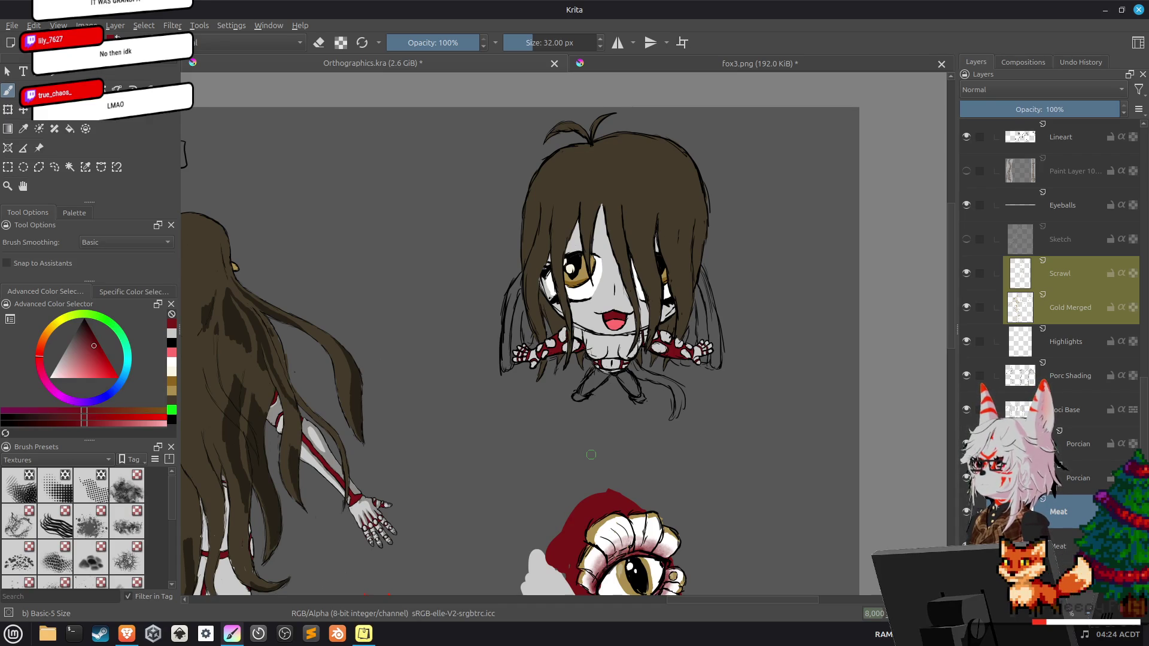
mouse_move(523, 504)
mouse_down()
mouse_move(1099, 294)
mouse_move(1010, 309)
mouse_up()
key(ctrl+y)
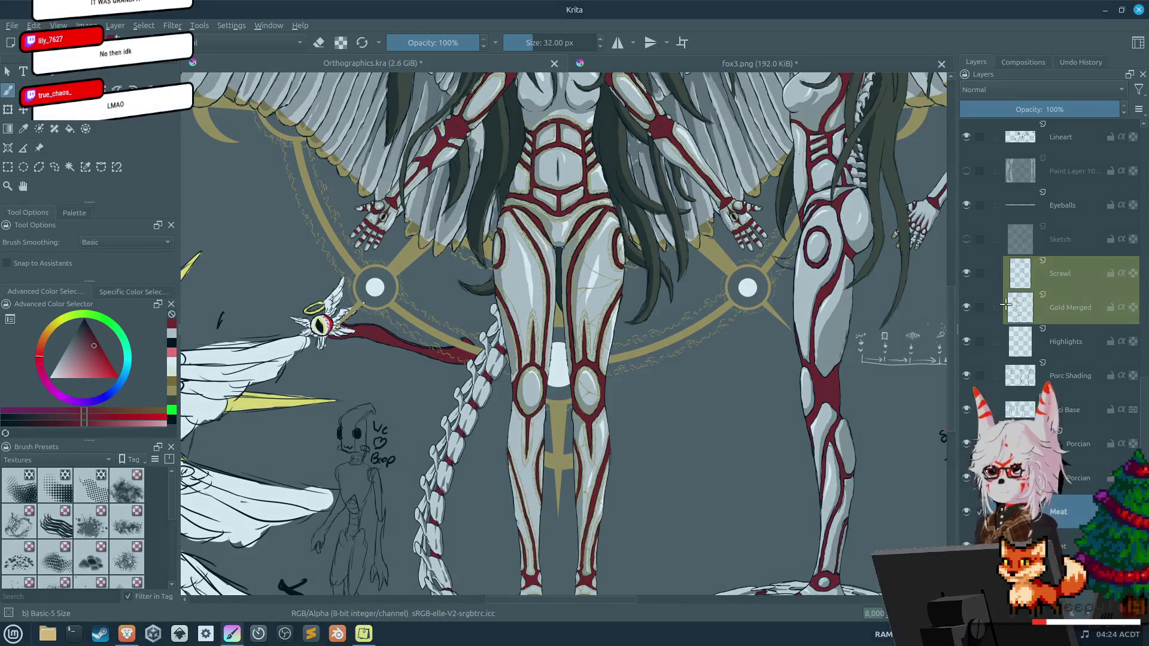
drag(459, 227, 673, 594)
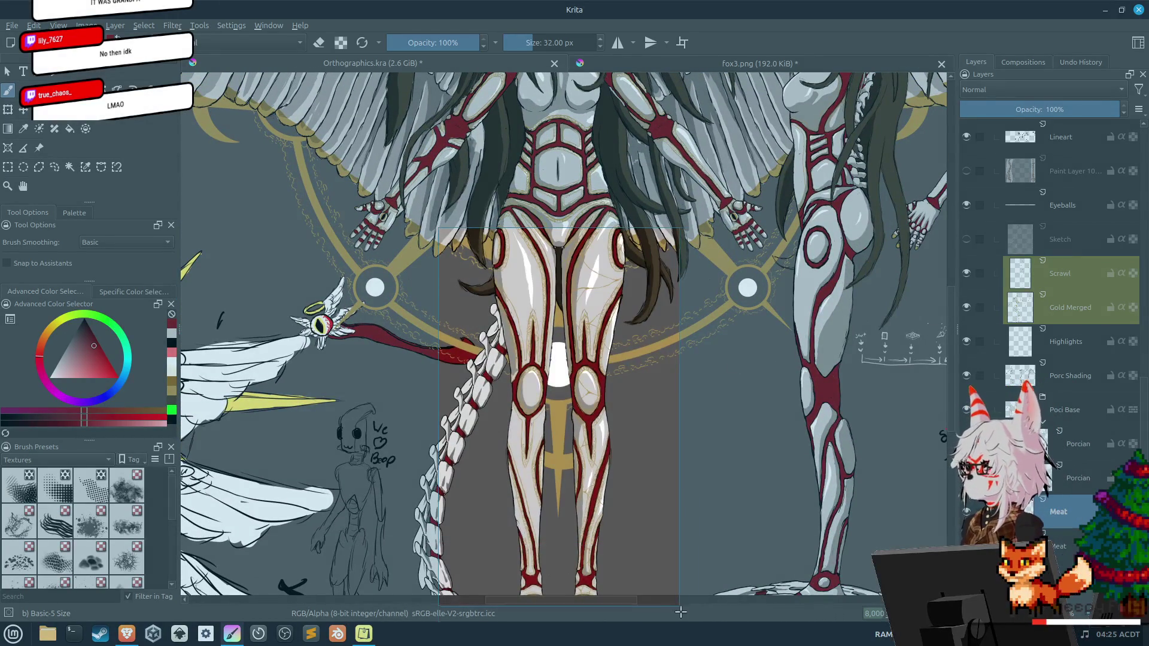
click(478, 191)
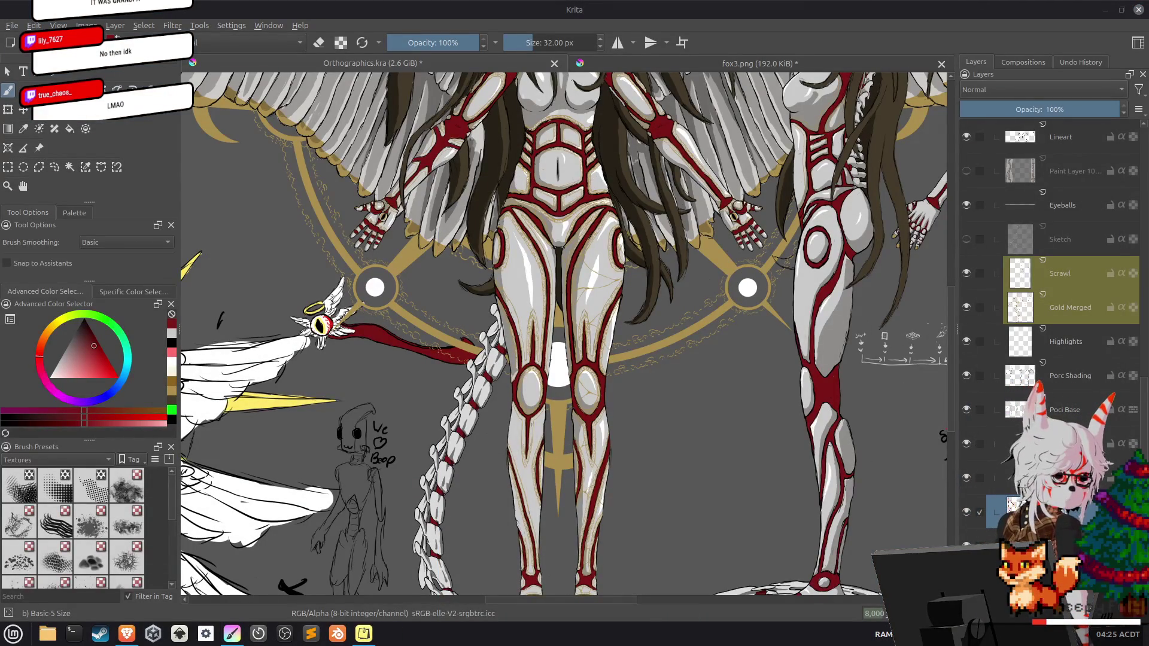
scroll(562, 332, right, 10)
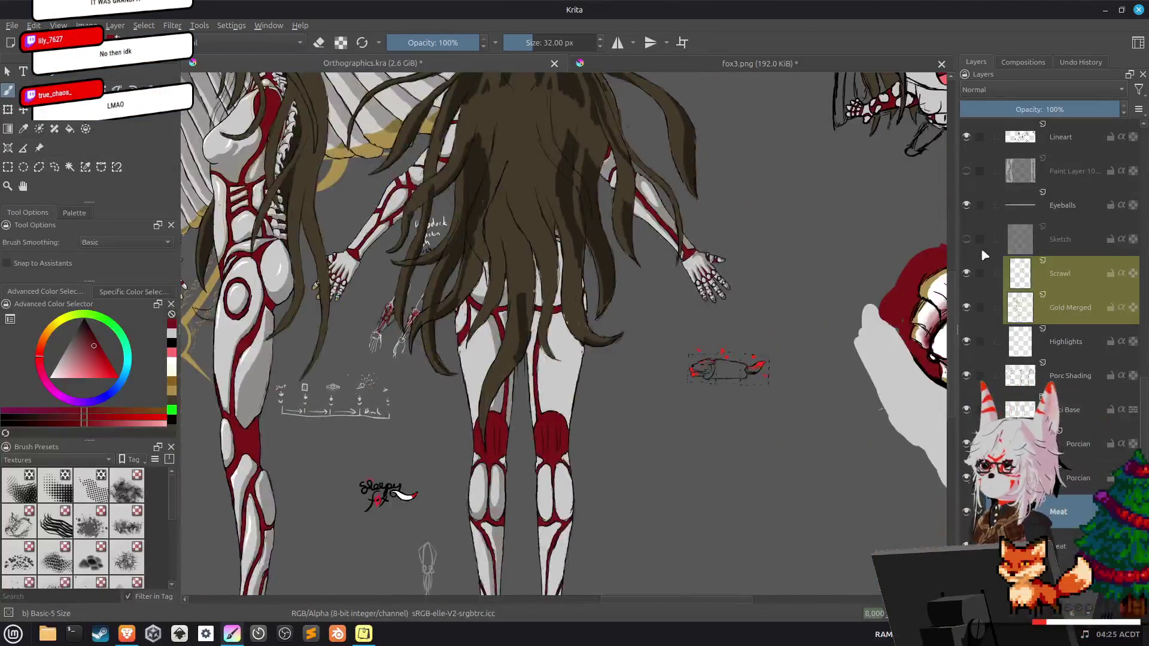
click(1060, 239)
scroll(495, 445, up, 3)
scroll(595, 380, up, 6)
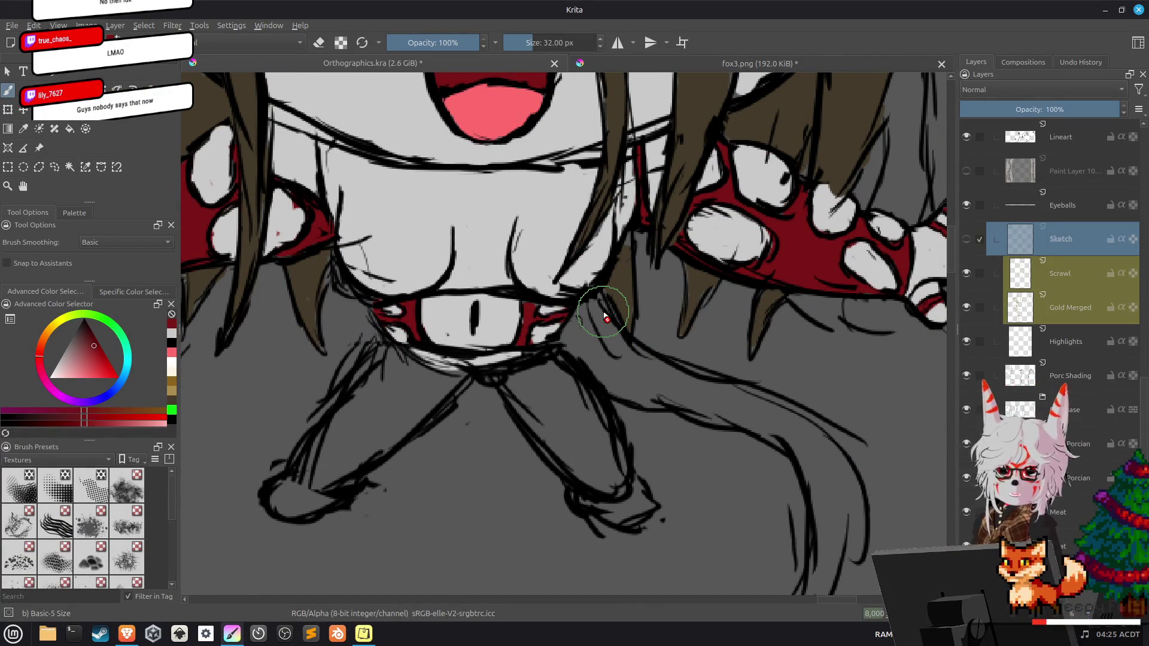
Mirror the canvas and erase stray black lineart around the hip and right foot.
key(m)
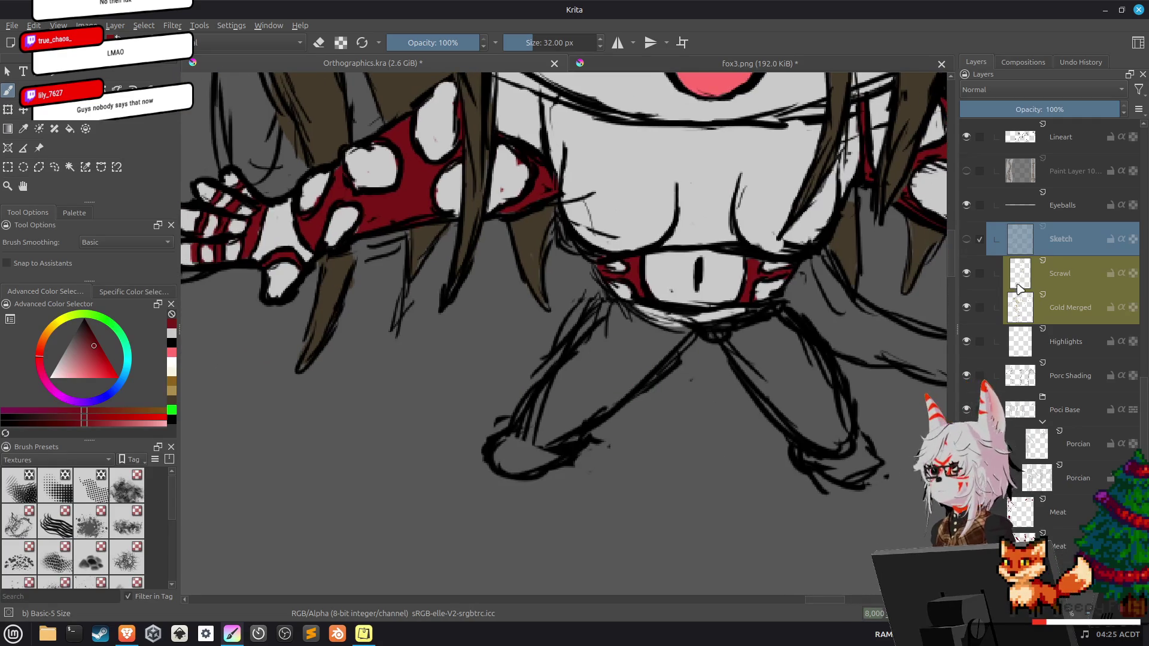
click(570, 330)
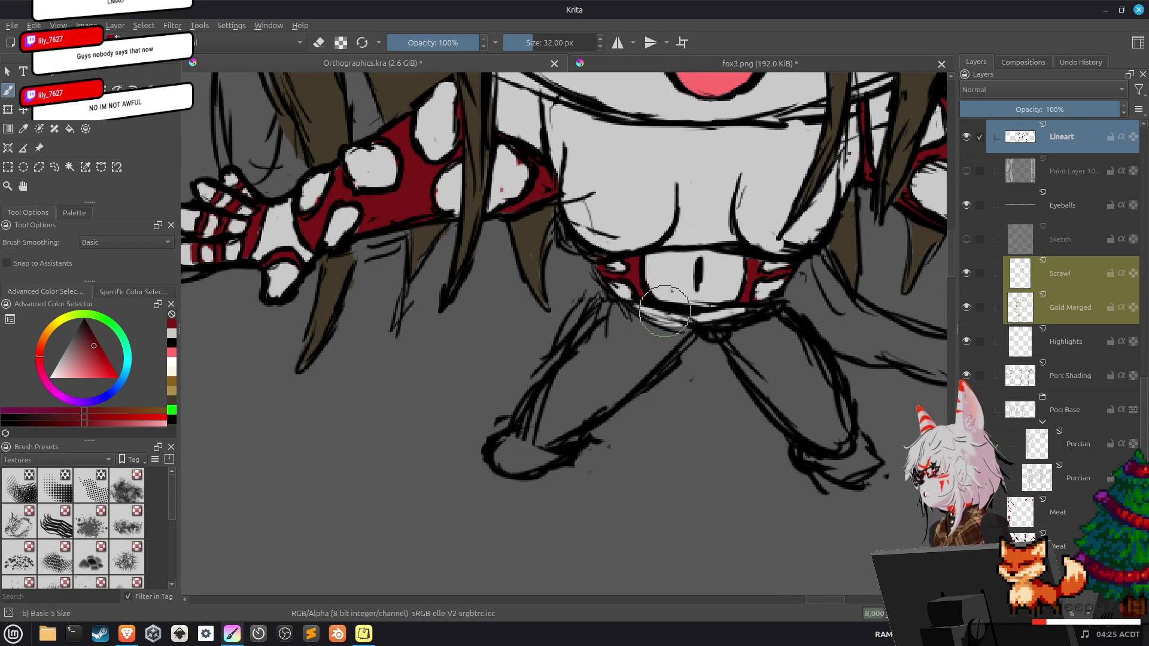
key(d)
drag(571, 314, 575, 292)
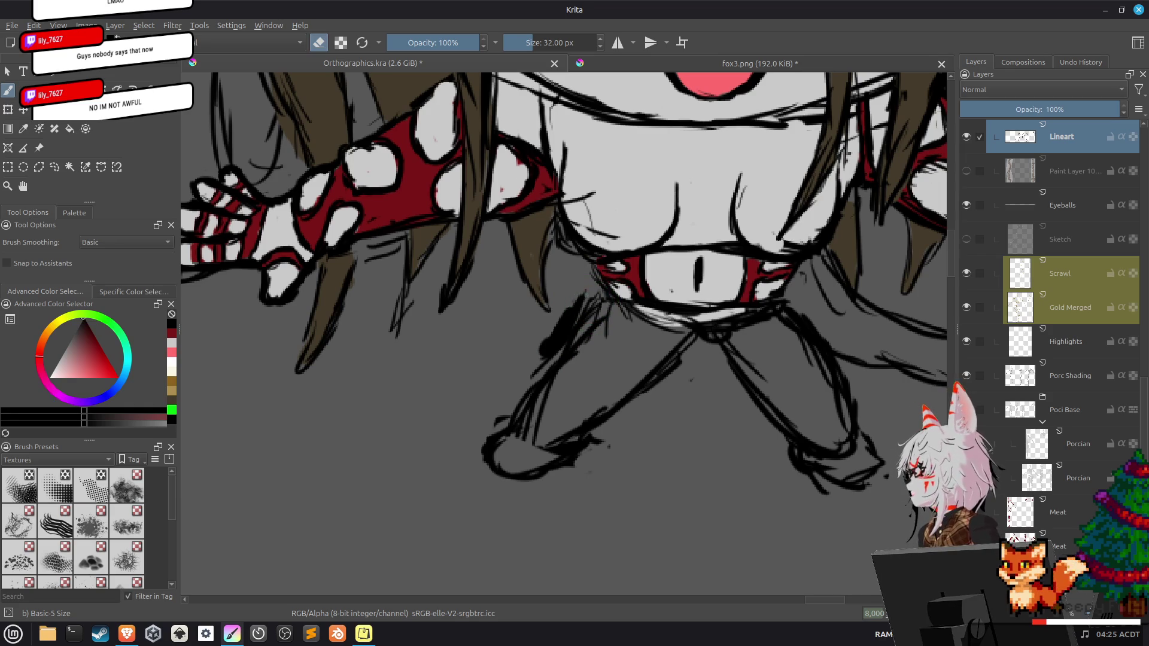
drag(586, 297, 559, 317)
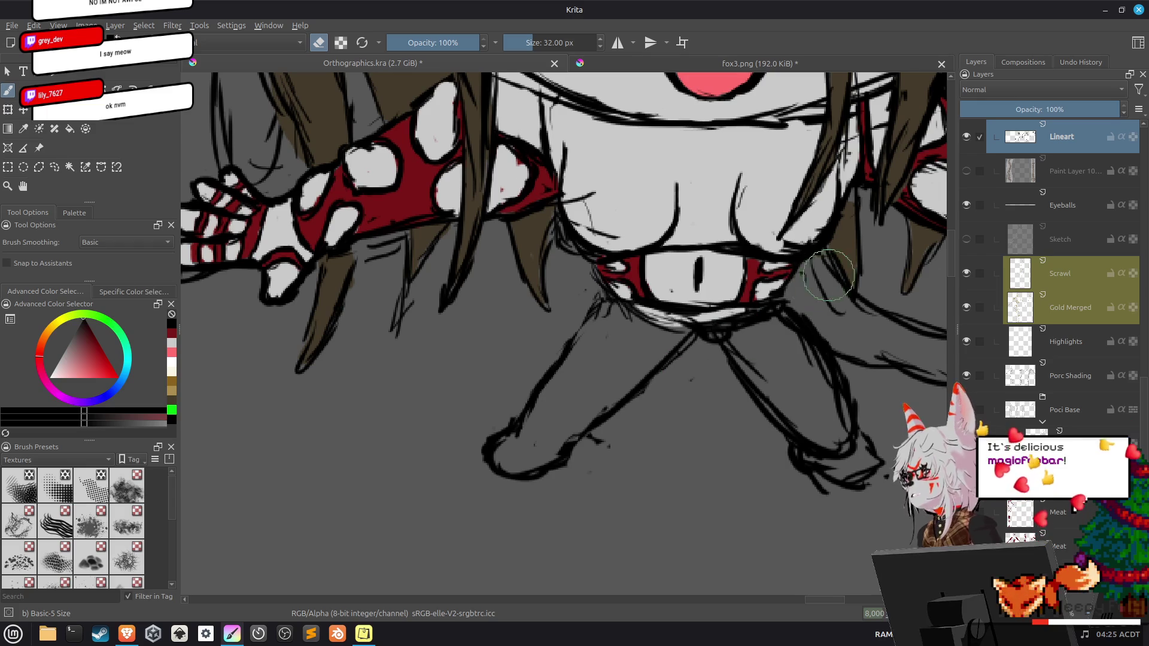
mouse_move(775, 332)
mouse_down()
mouse_move(684, 308)
mouse_move(621, 272)
mouse_up()
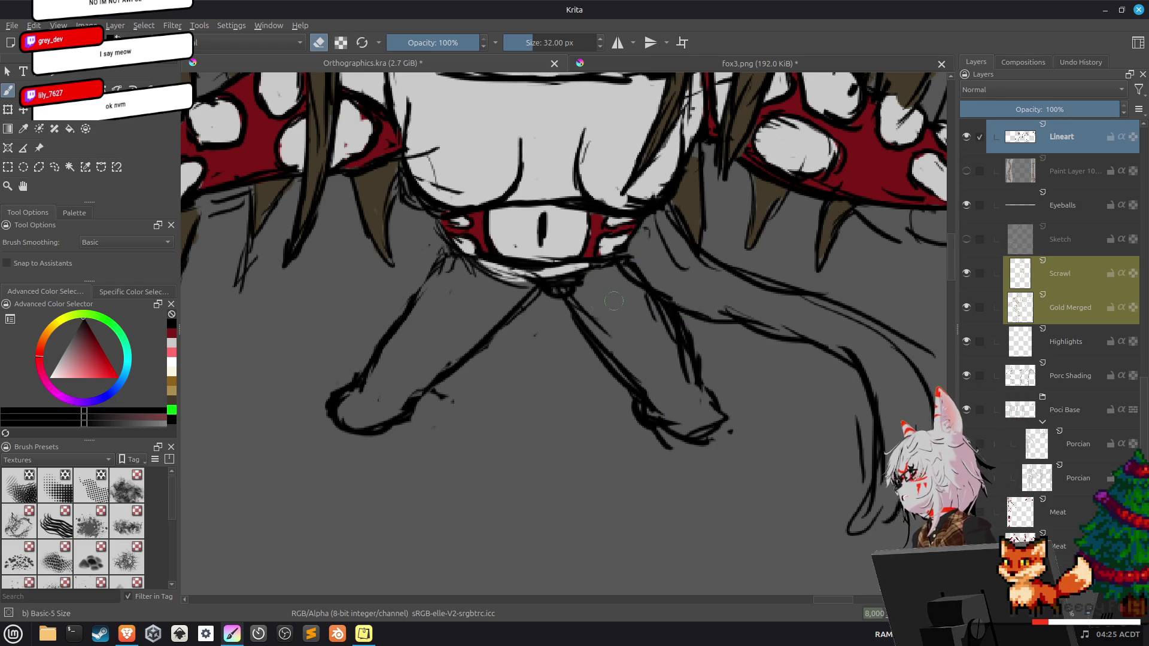
drag(652, 409, 713, 435)
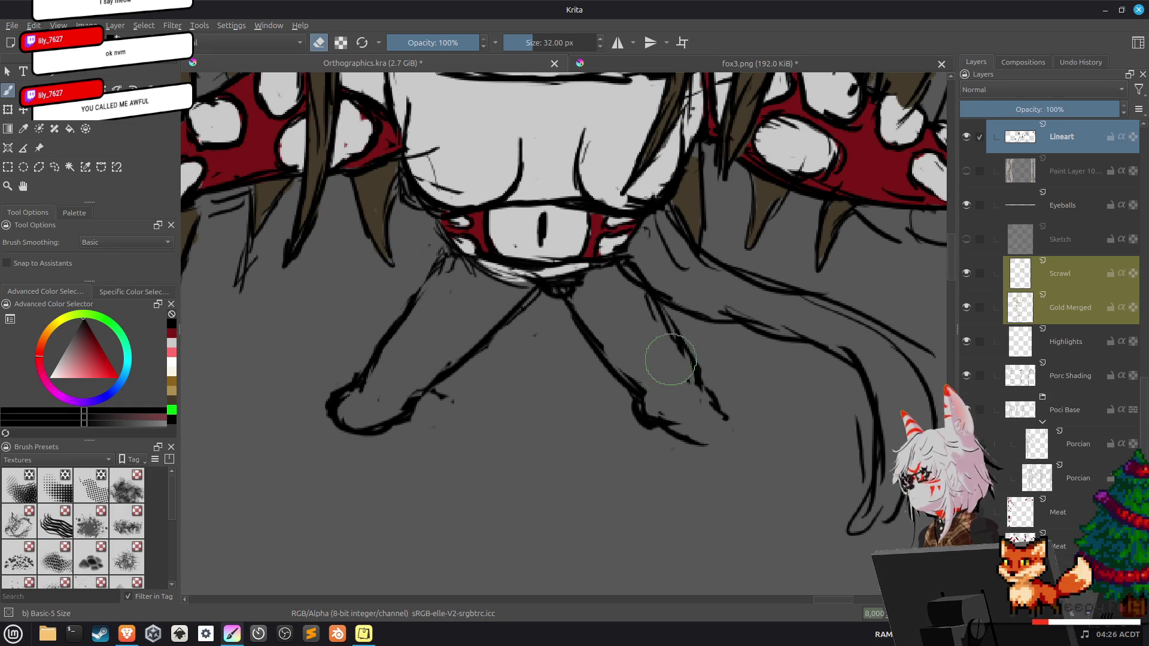
Trim the right leg line and ink dark strokes under the chin and along the inner leg.
drag(678, 353, 653, 346)
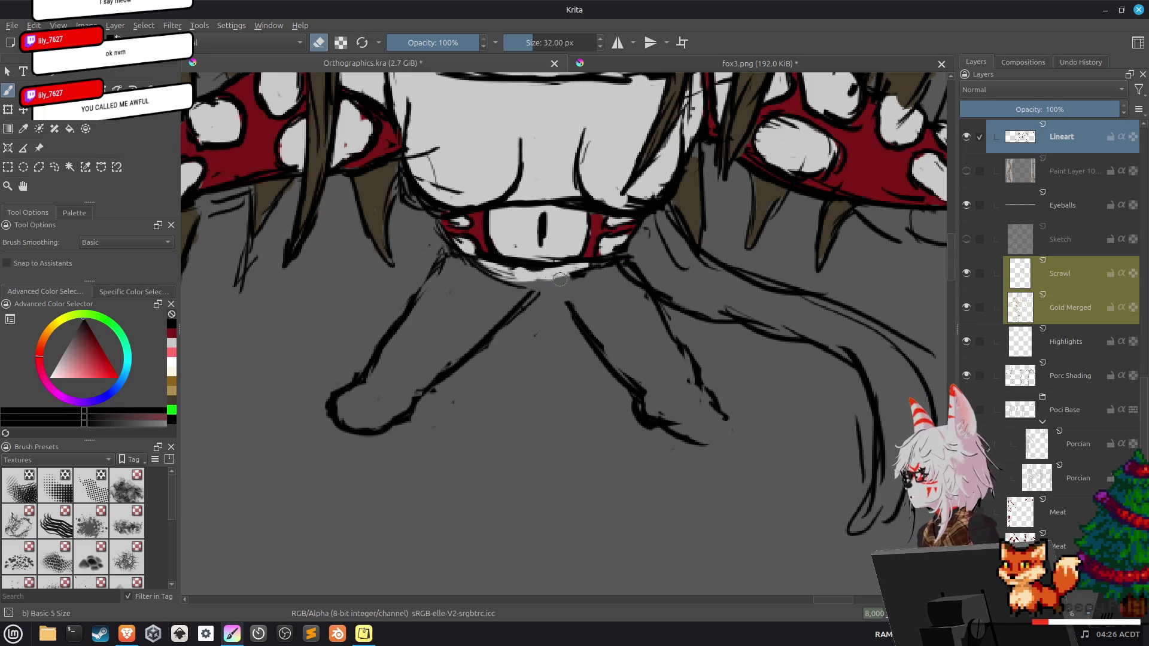
key(e)
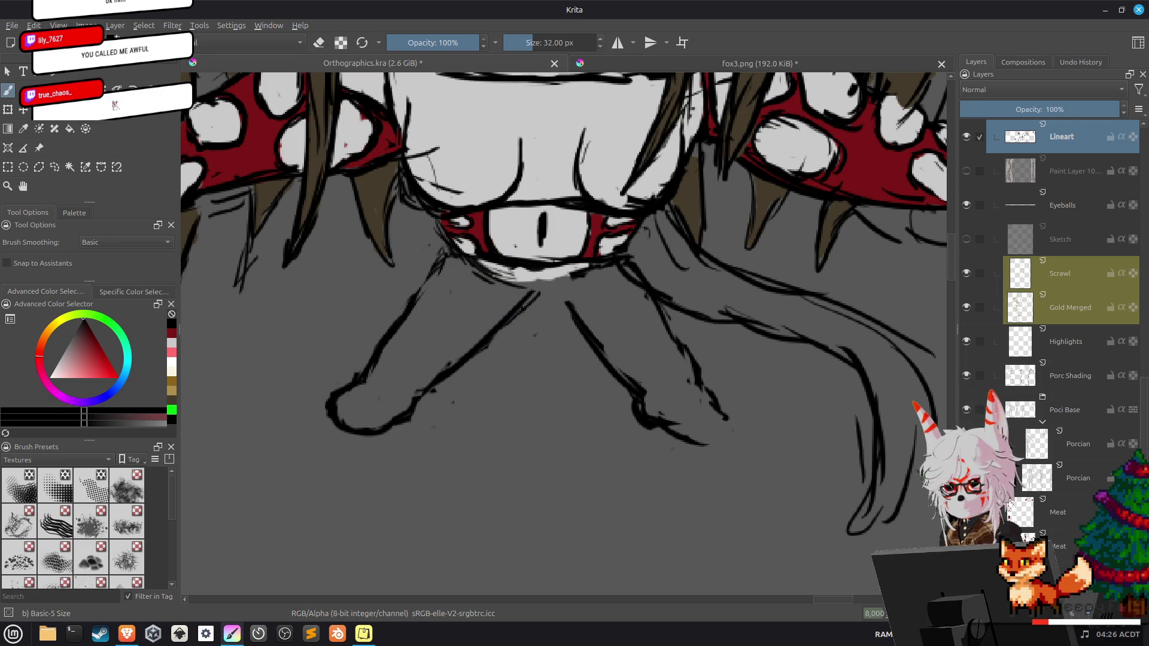
drag(455, 252, 487, 273)
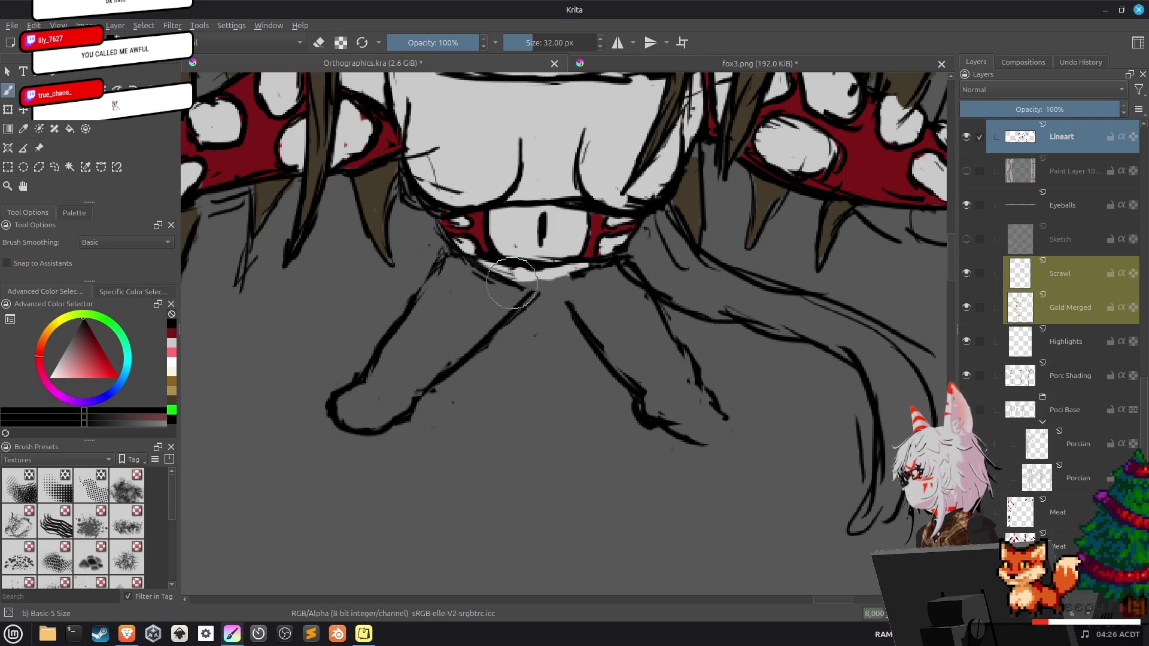
drag(520, 298, 562, 300)
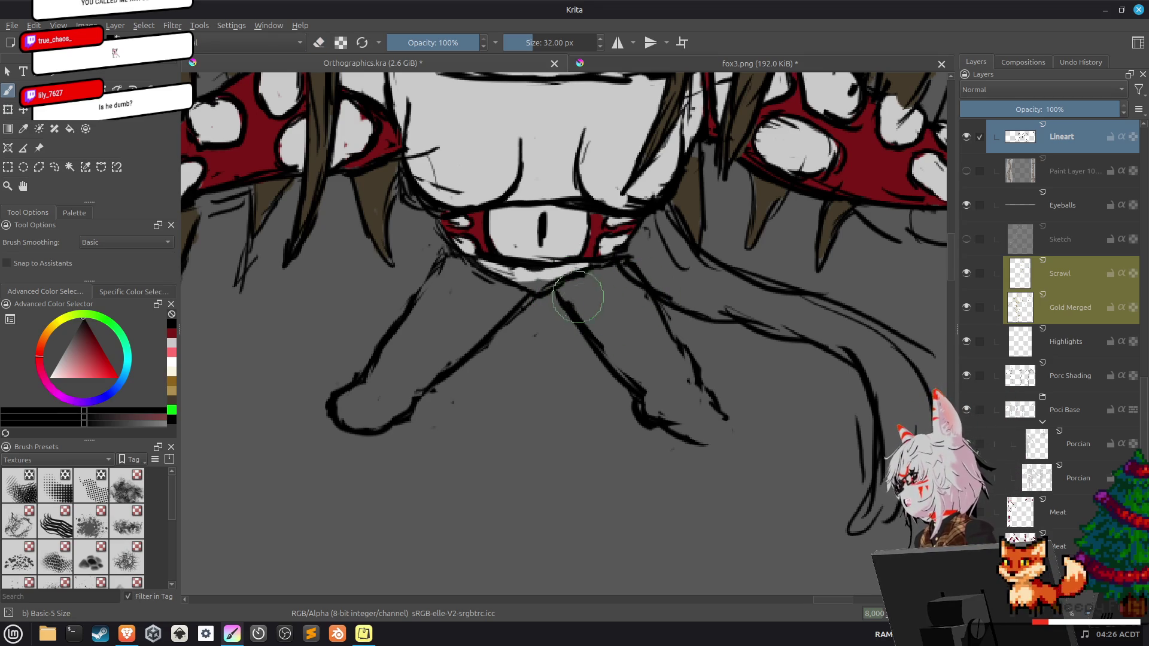
drag(578, 301, 600, 338)
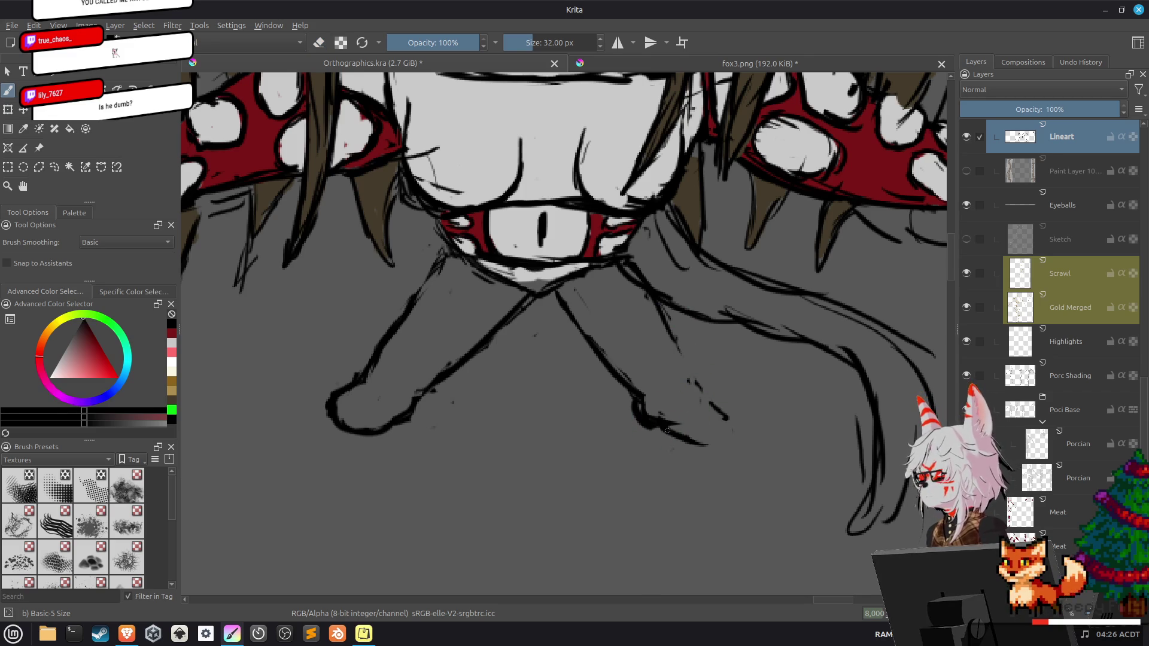
Redraw the right foot's outline, alternating brush and eraser to clean it up.
drag(700, 441, 725, 418)
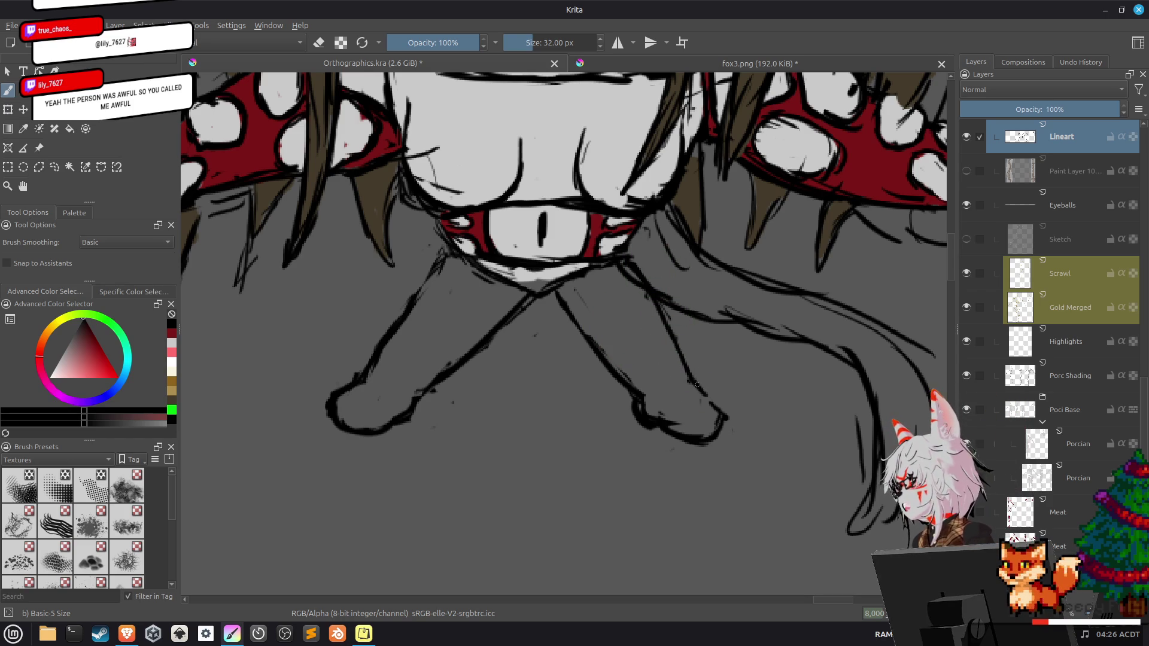
key(e)
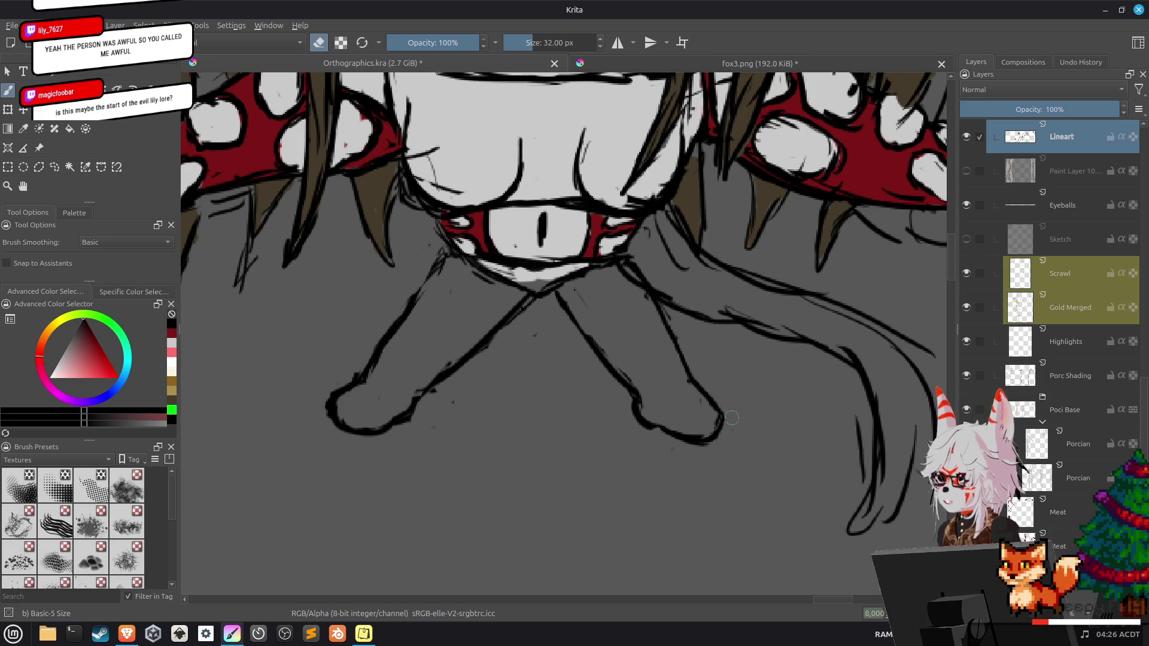
key(e)
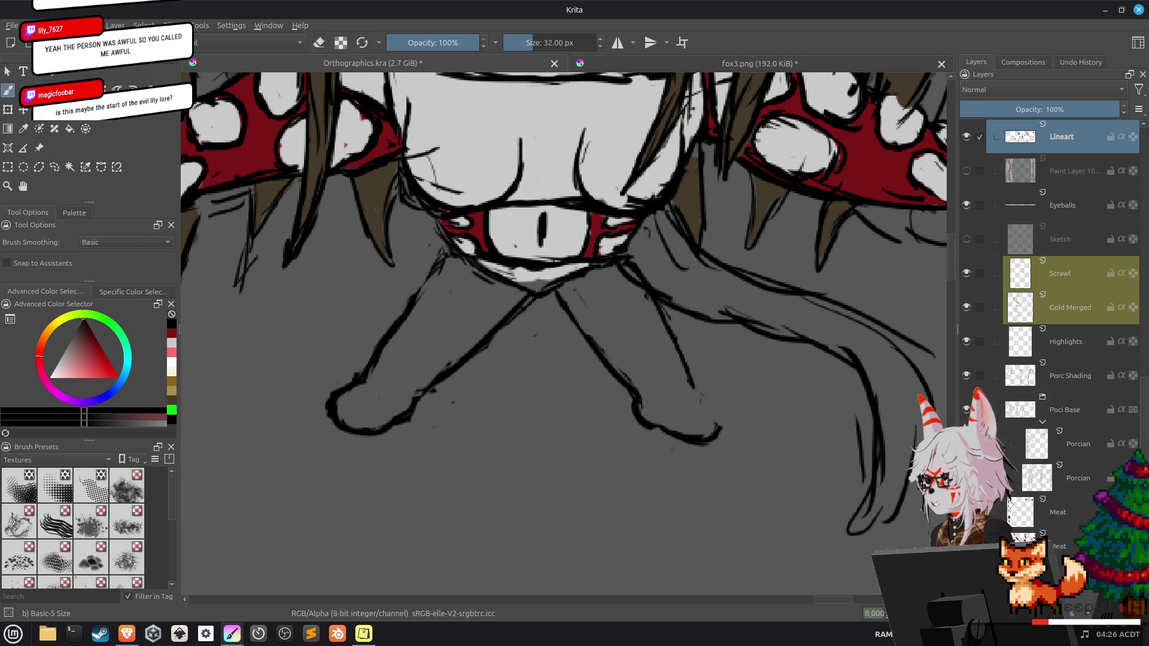
drag(698, 391, 717, 420)
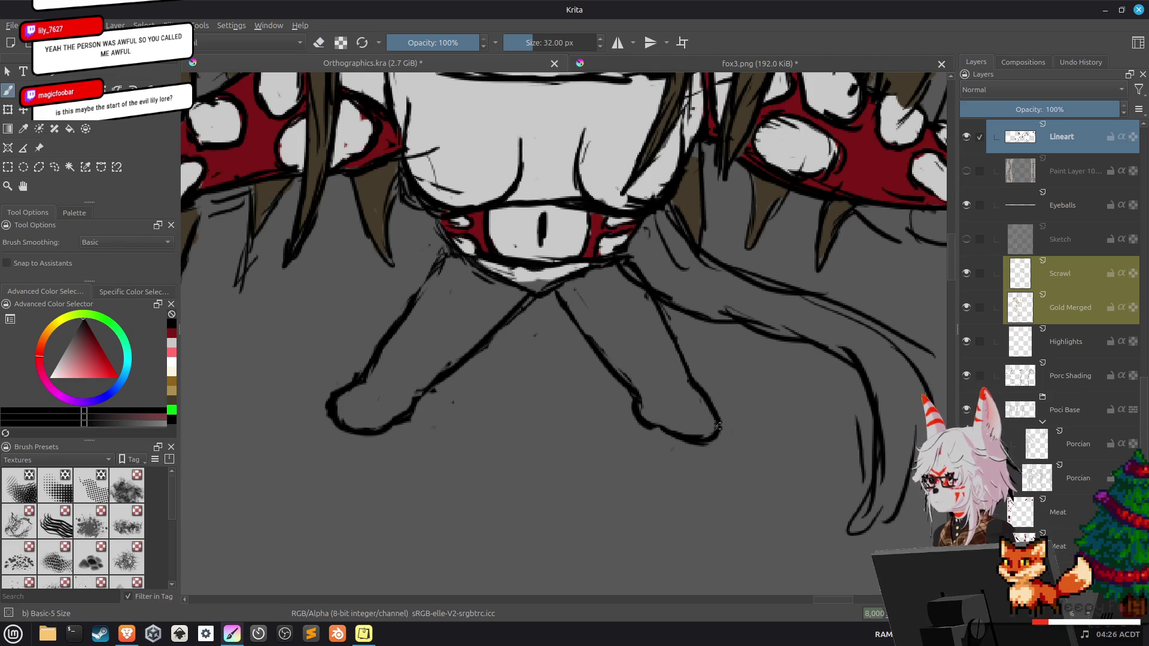
key(e)
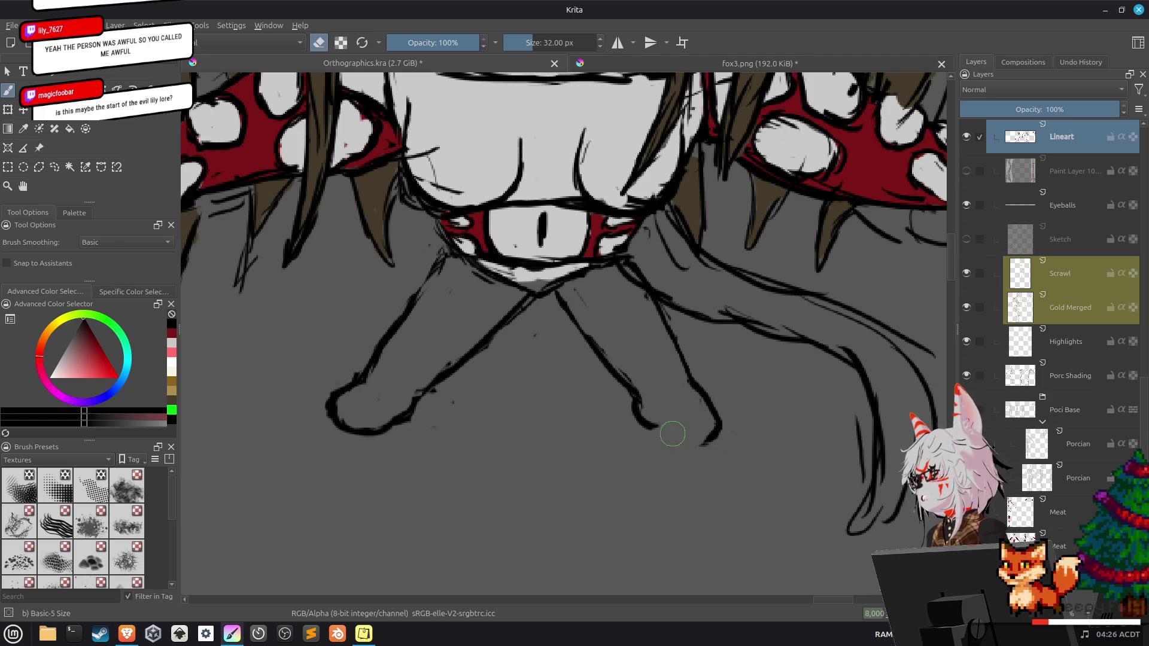
key(e)
drag(661, 427, 656, 424)
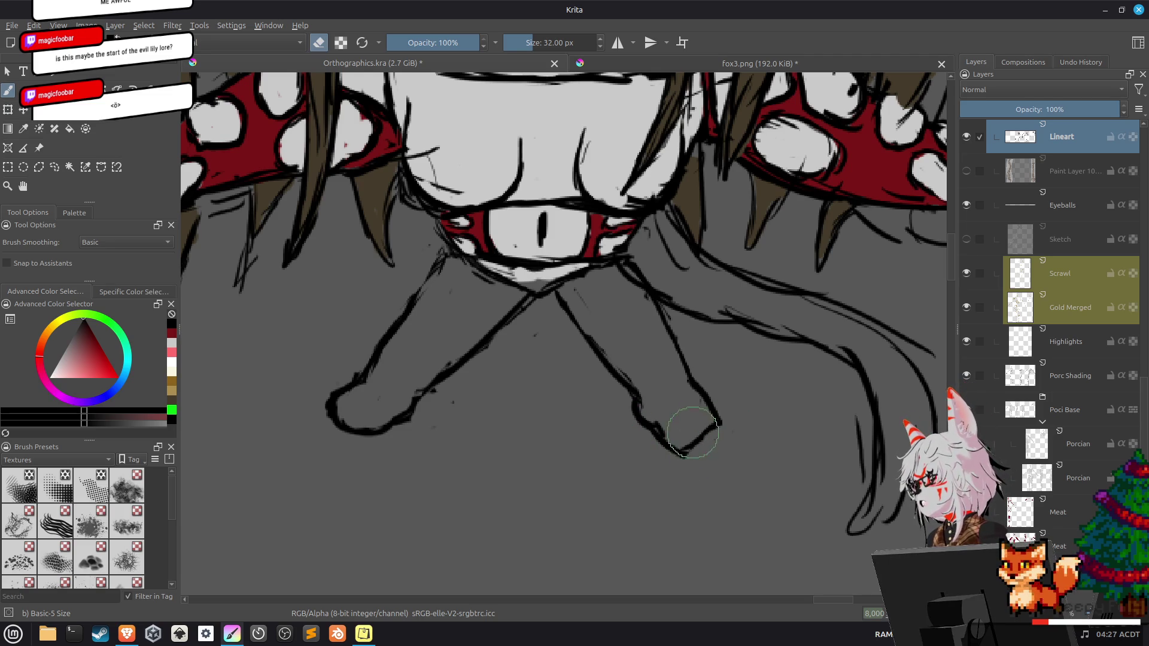
key(e)
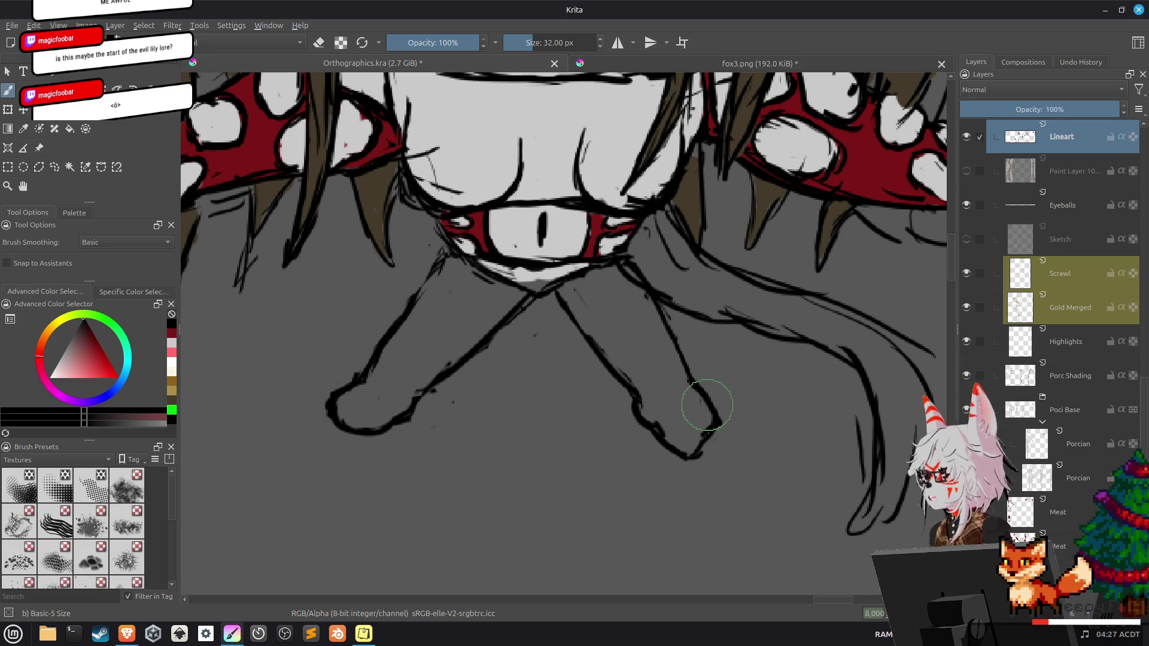
Erase the left foot's stray corner and ink the left leg line continuously down to the foot.
key(e)
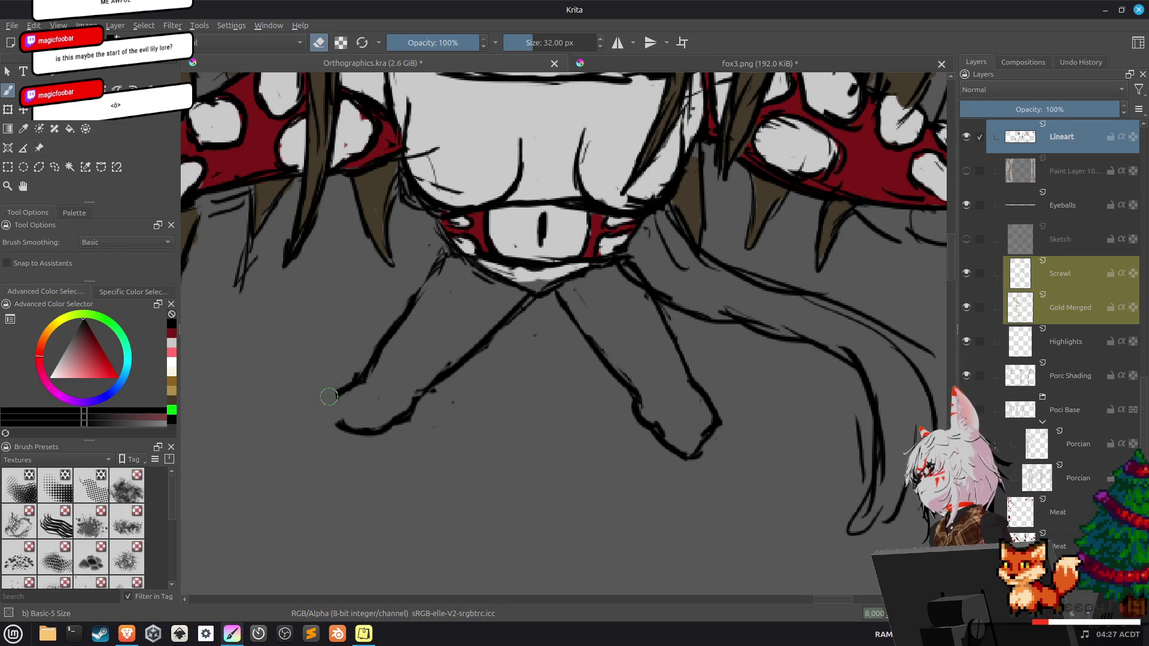
mouse_move(340, 423)
mouse_down()
mouse_move(355, 426)
mouse_move(354, 411)
mouse_up()
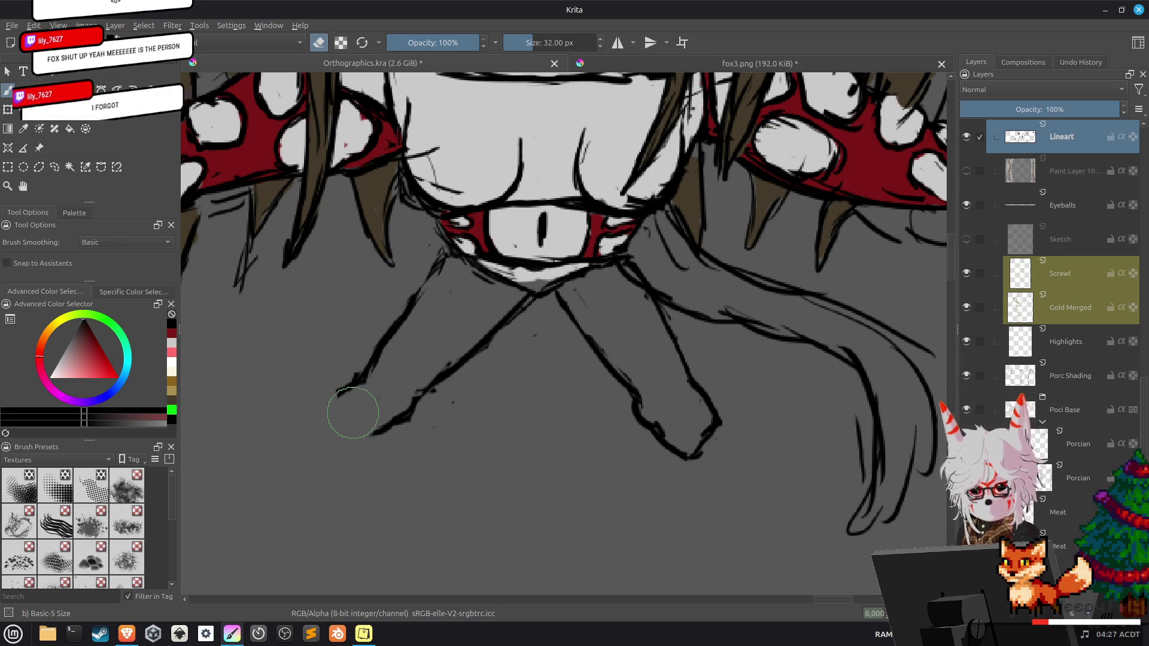
drag(358, 422, 371, 432)
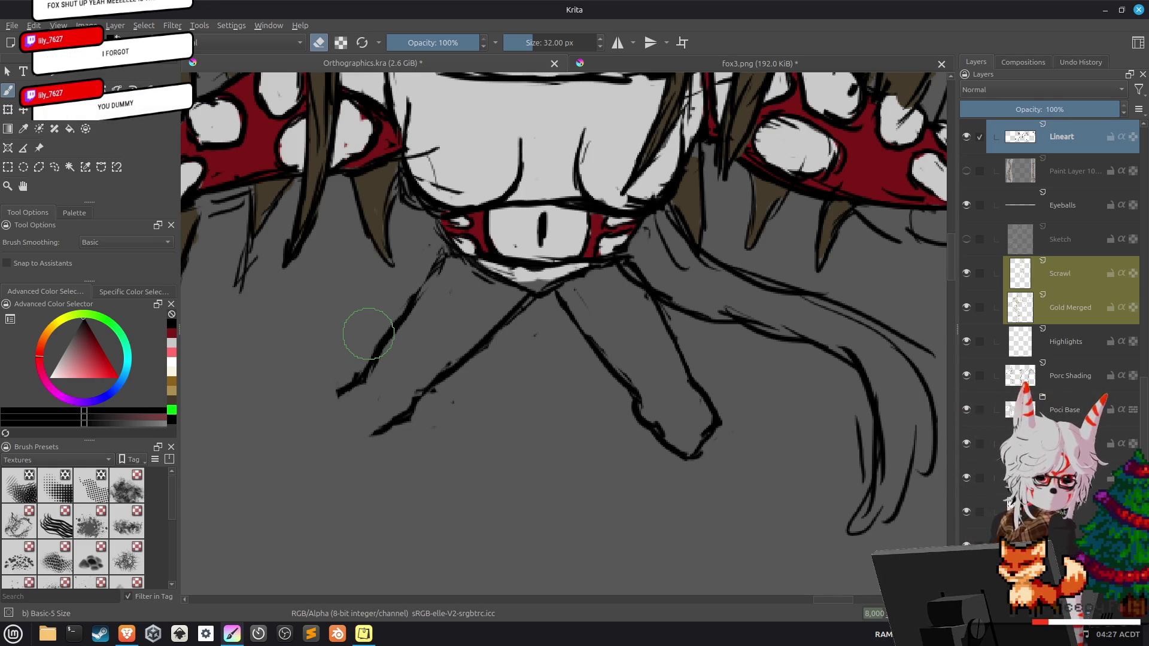
drag(490, 335, 441, 374)
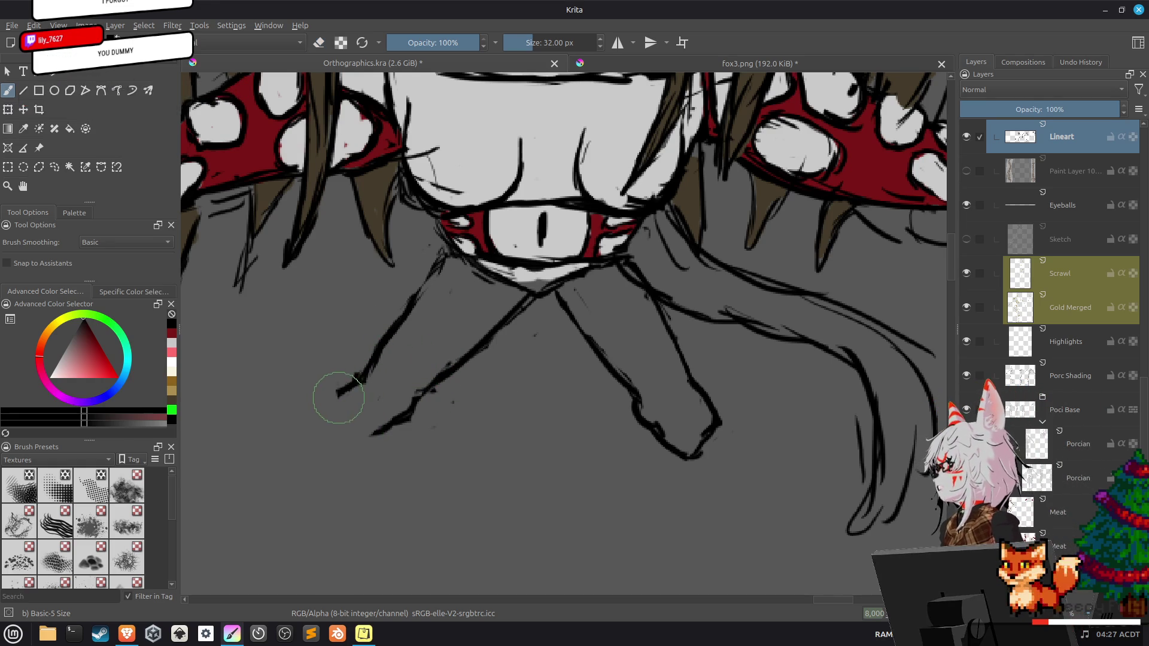
mouse_move(333, 397)
mouse_down()
mouse_move(335, 425)
mouse_move(362, 445)
mouse_move(406, 413)
mouse_up()
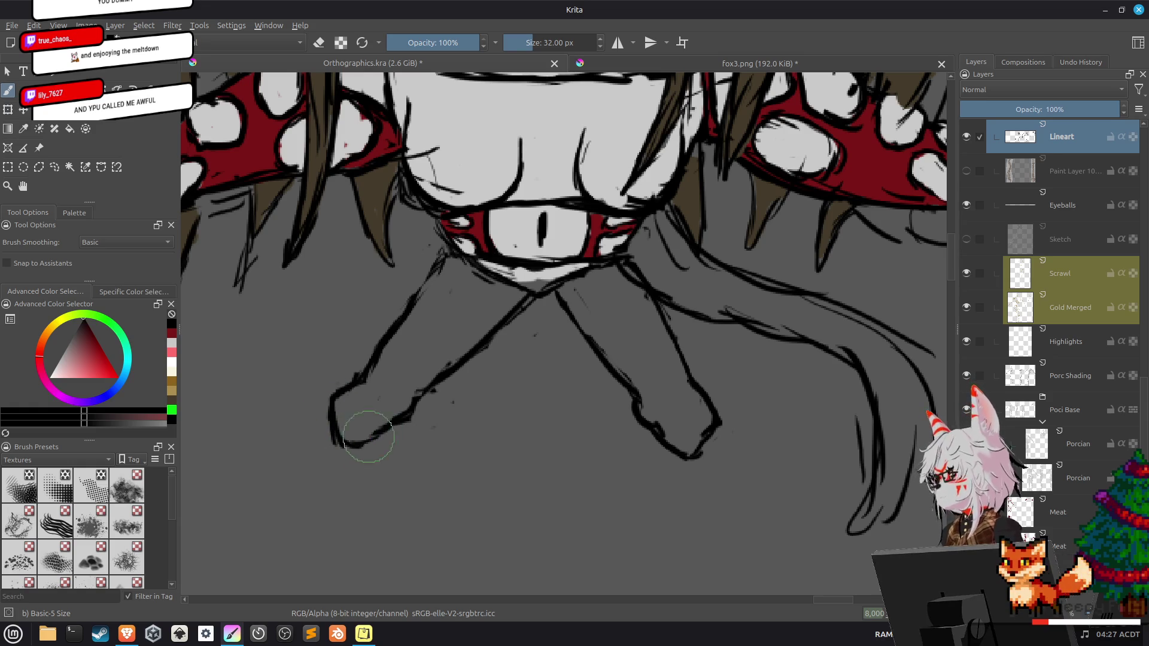
Zoom in on the legs and start an oval on the left leg.
key(1)
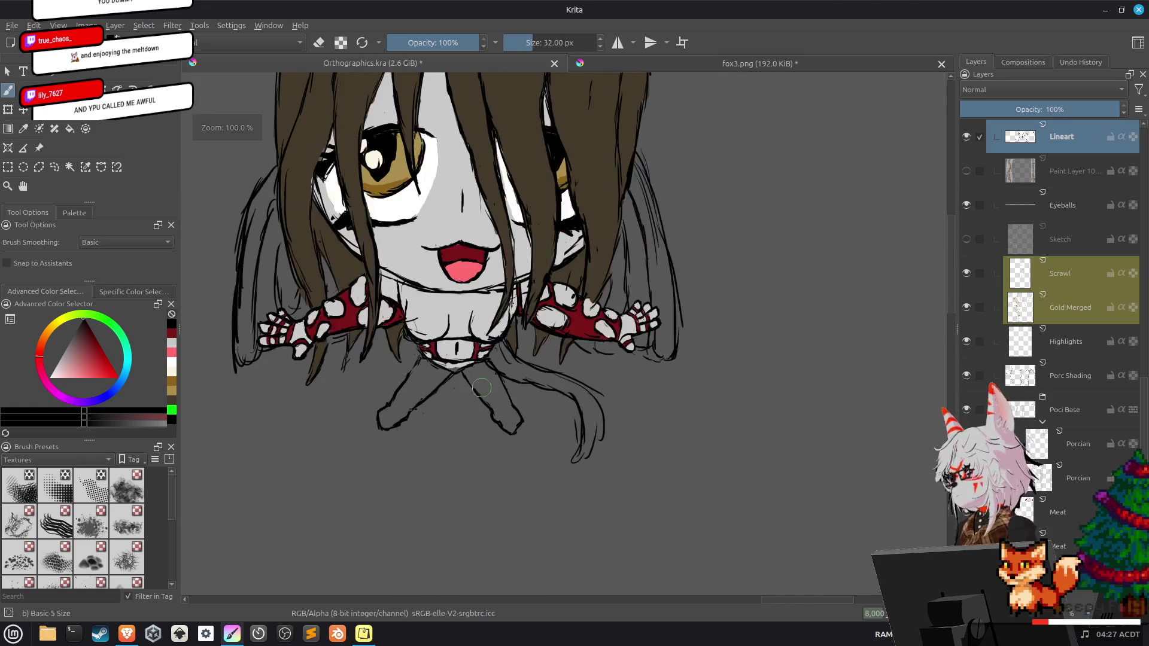
scroll(588, 342, down, 1)
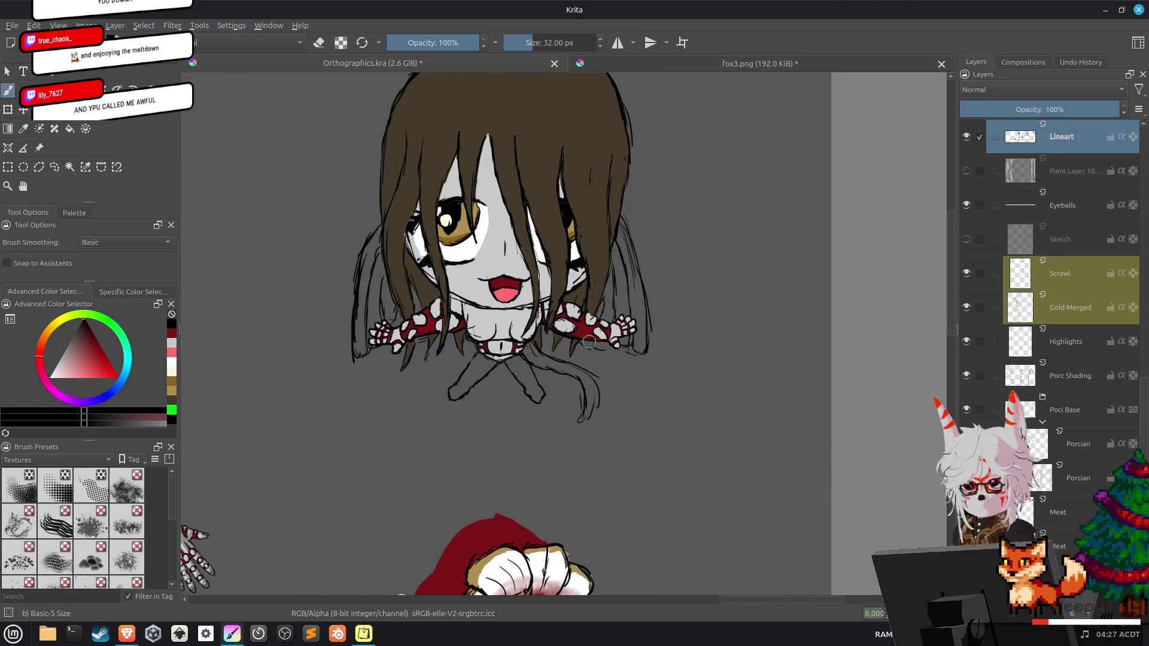
scroll(517, 384, up, 3)
scroll(559, 321, up, 1)
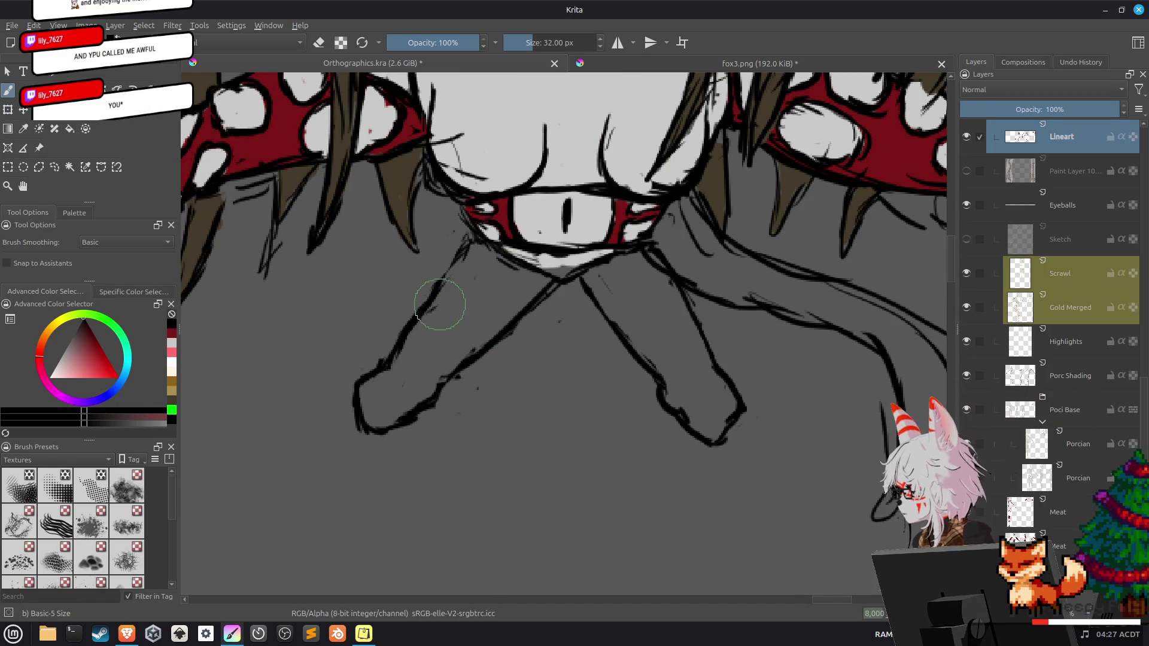
drag(426, 314, 429, 340)
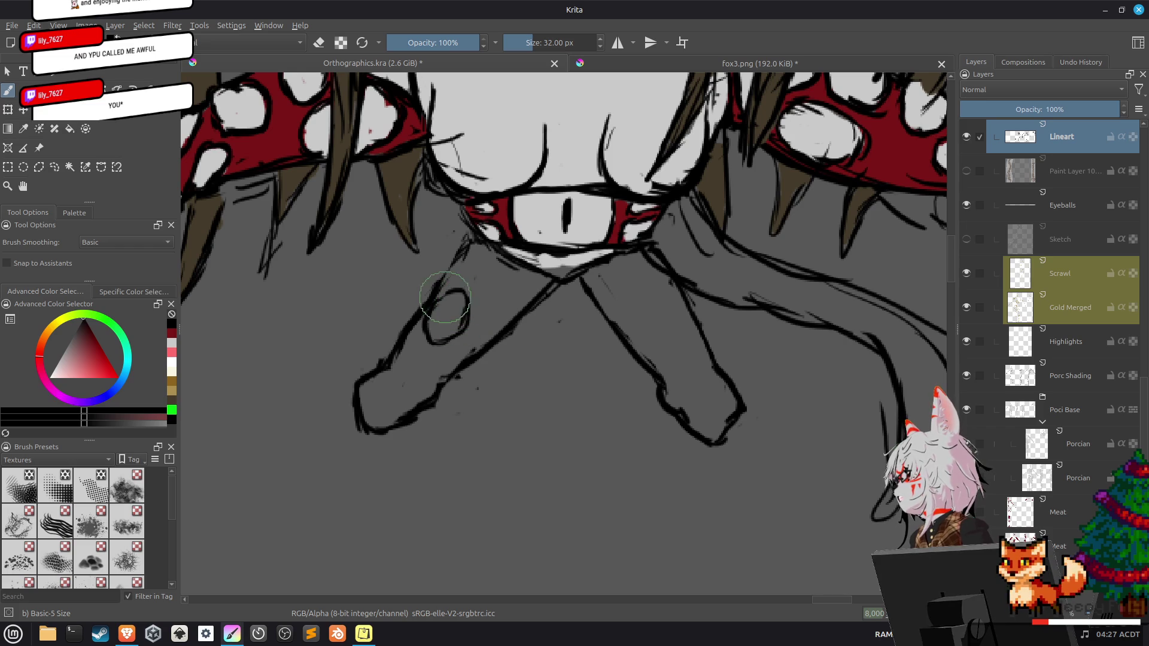
Draw the oval shape on the right leg, erasing part of the excess strokes.
mouse_move(656, 323)
mouse_down()
mouse_move(654, 302)
mouse_move(658, 330)
mouse_move(689, 342)
mouse_up()
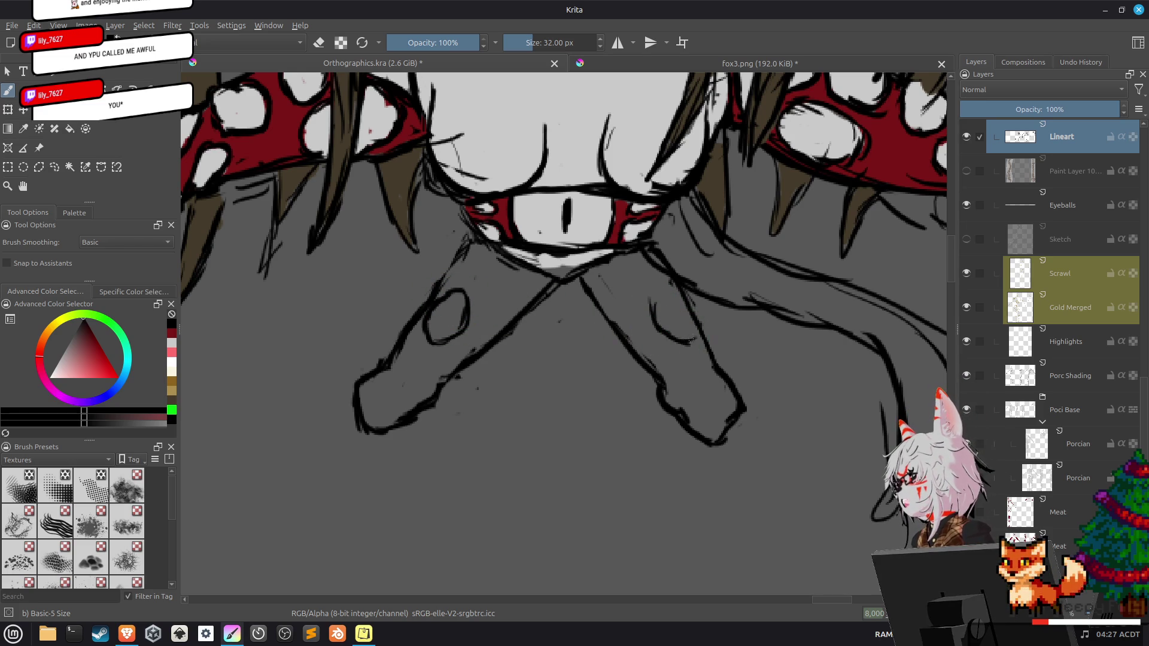
mouse_move(656, 301)
mouse_down()
mouse_move(659, 315)
mouse_move(661, 289)
mouse_up()
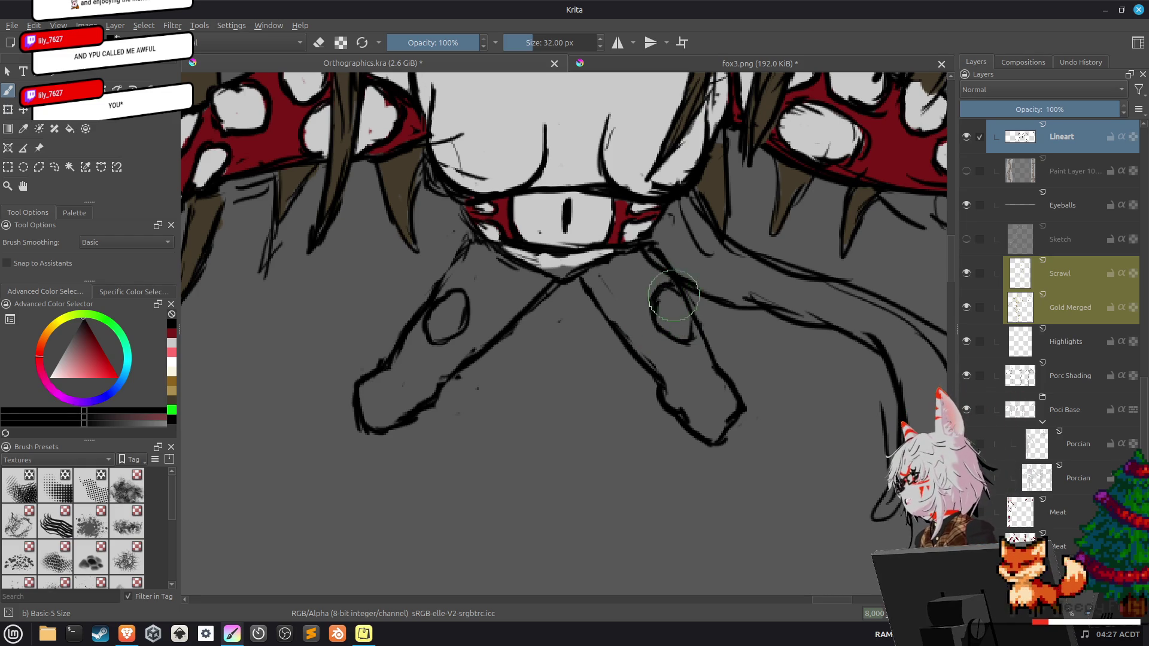
mouse_move(671, 293)
mouse_down()
mouse_move(691, 327)
mouse_move(667, 359)
mouse_up()
key(e)
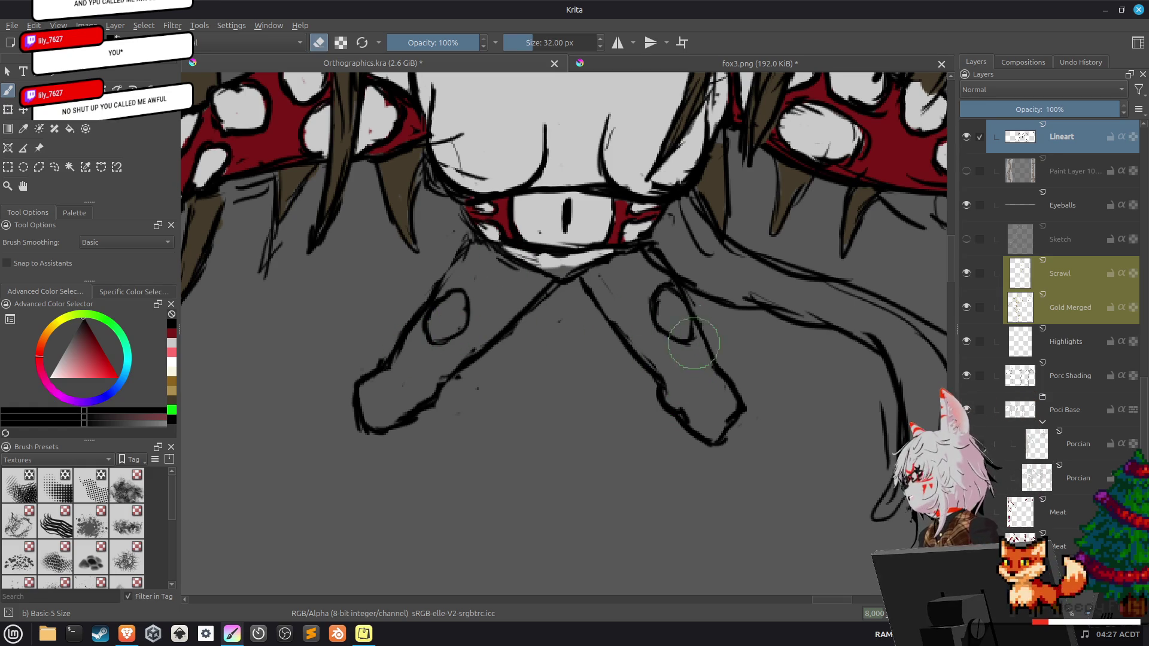
drag(688, 328, 700, 341)
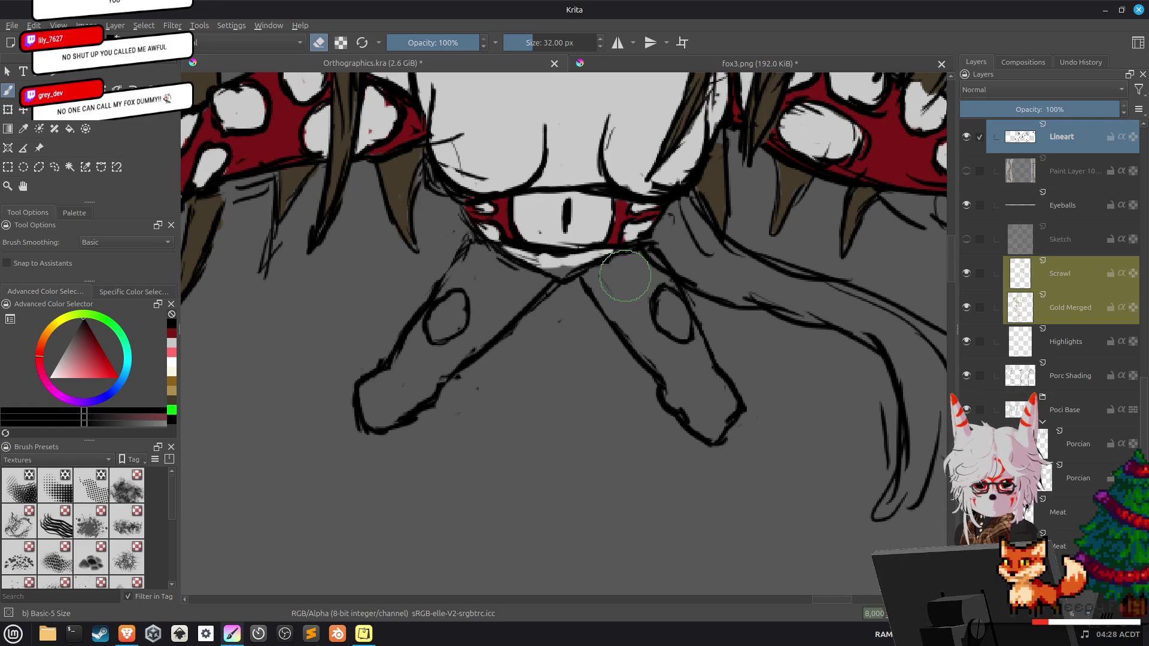
key(e)
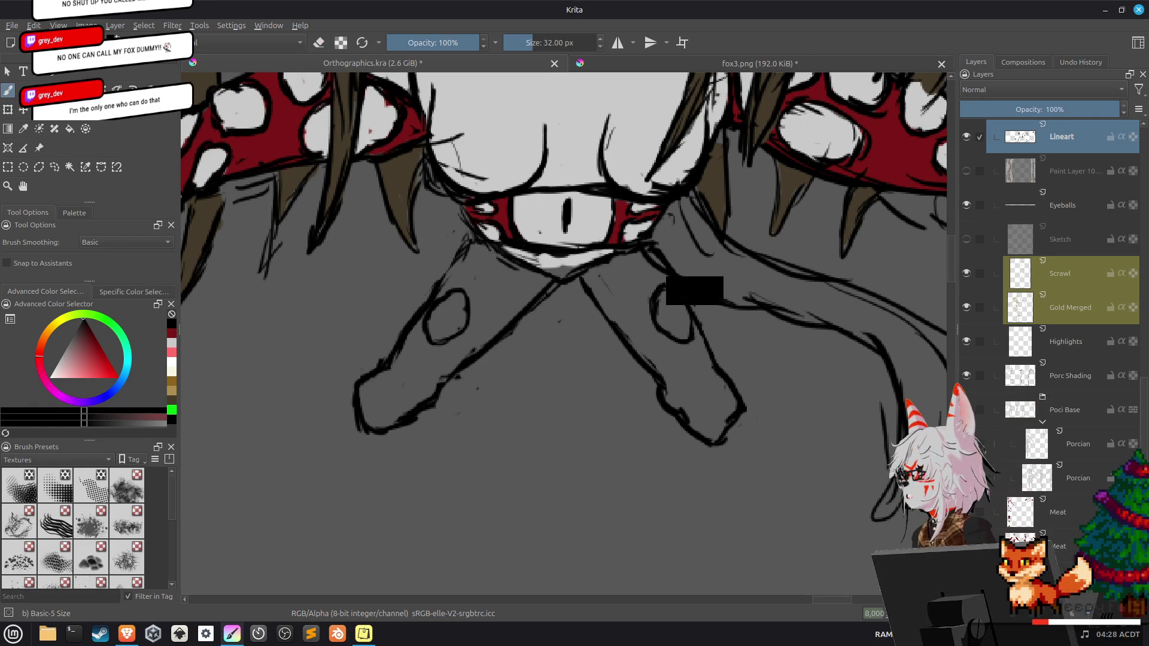
key(e)
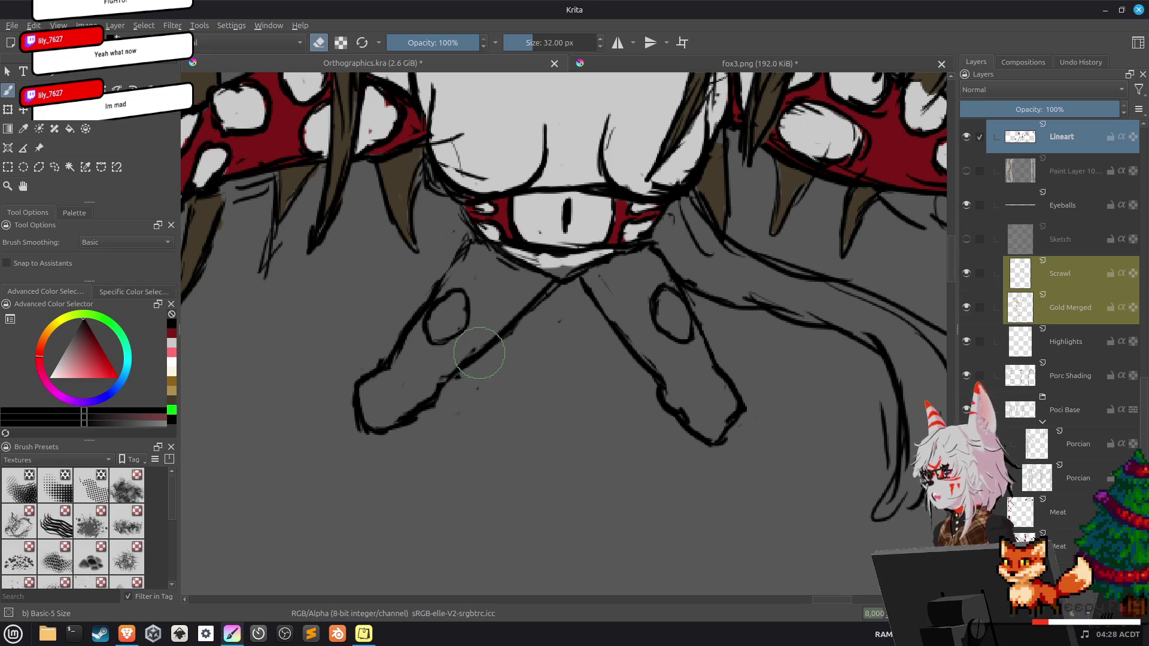
Add and trim strokes forming a pointed shape above the left leg's oval.
key(e)
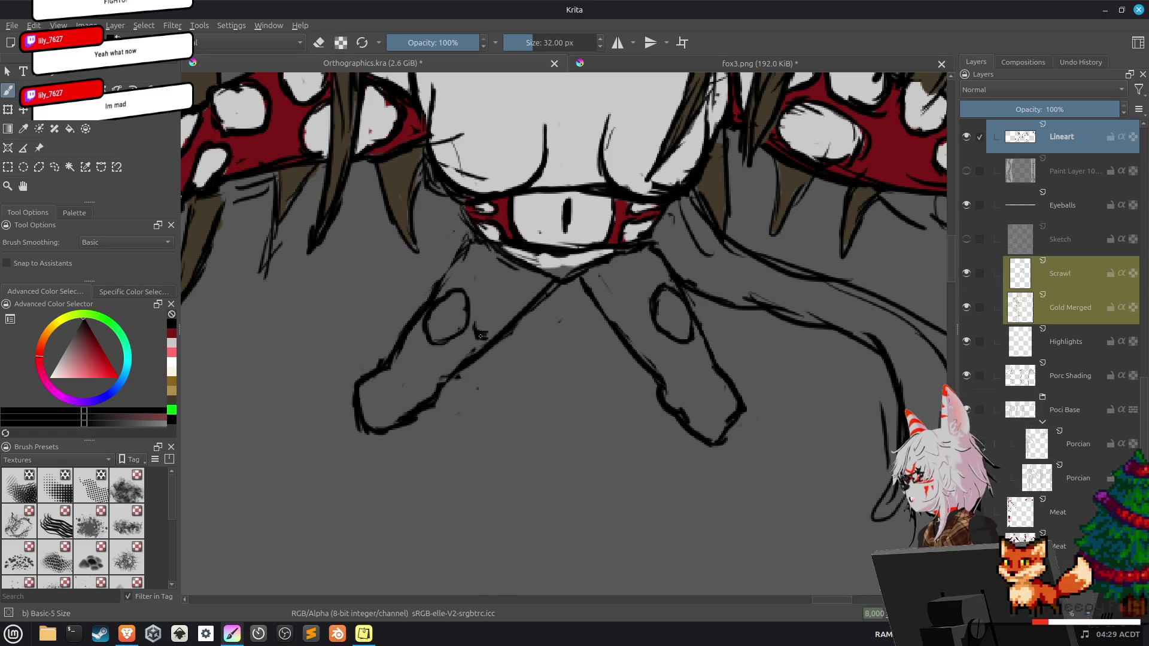
key(e)
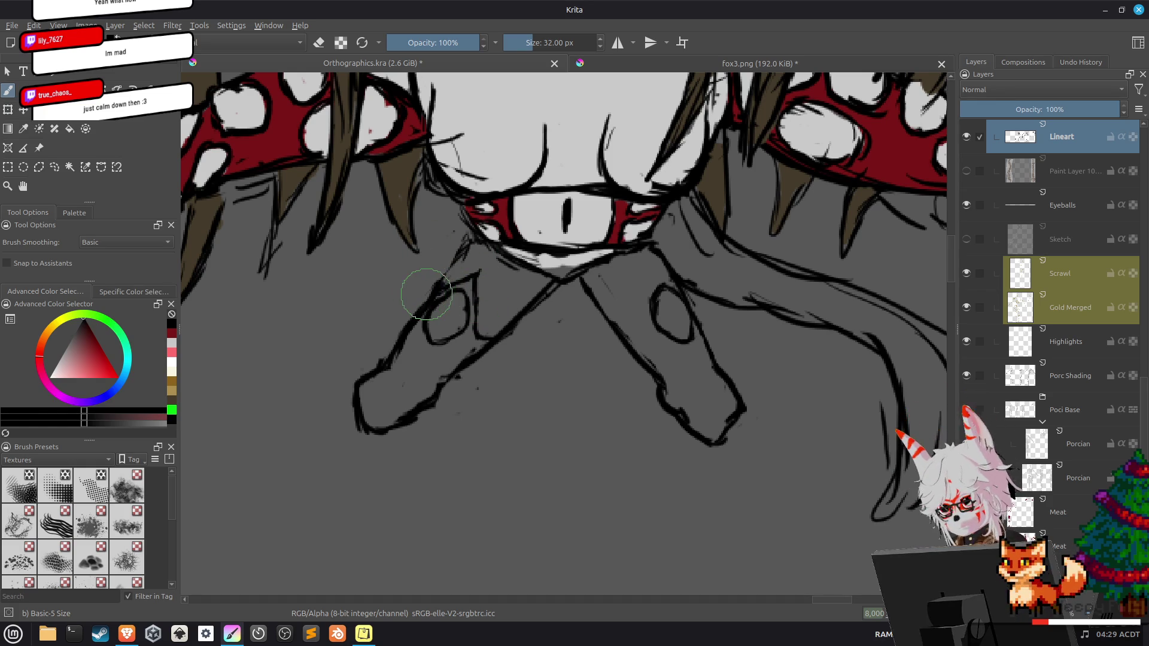
key(e)
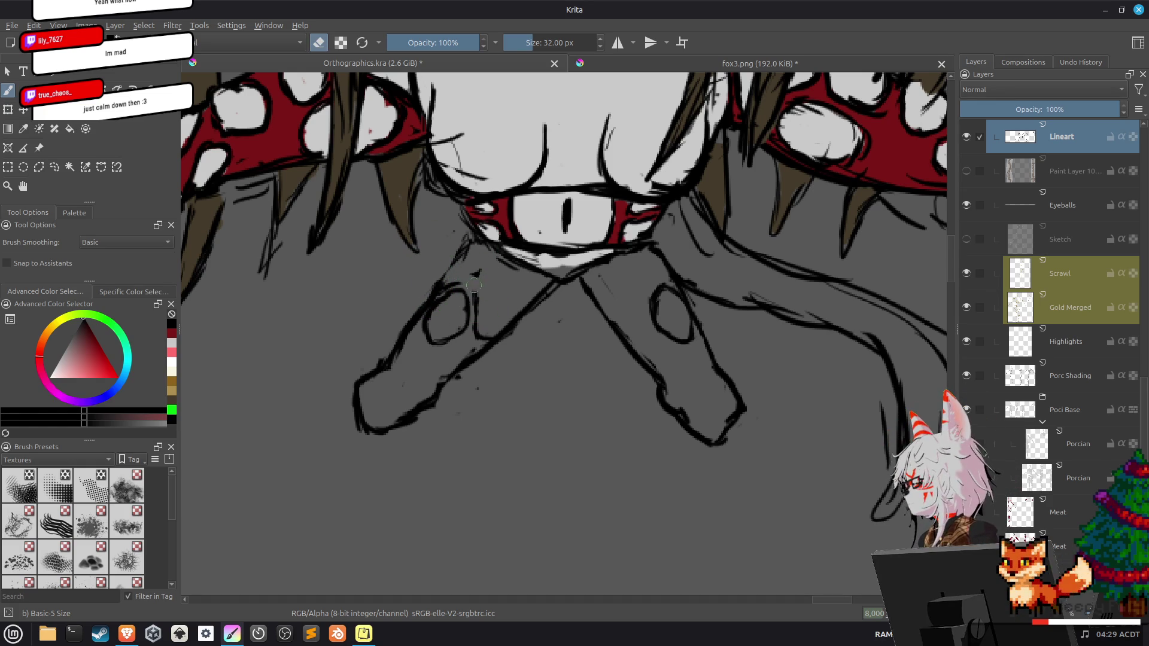
key(e)
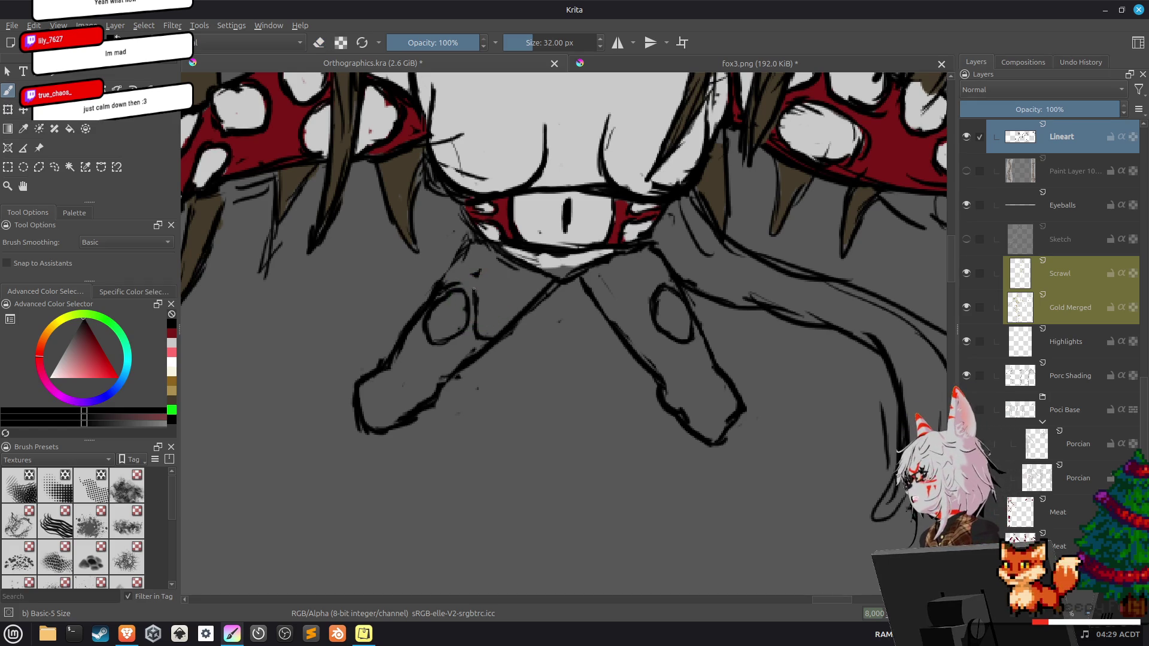
key(e)
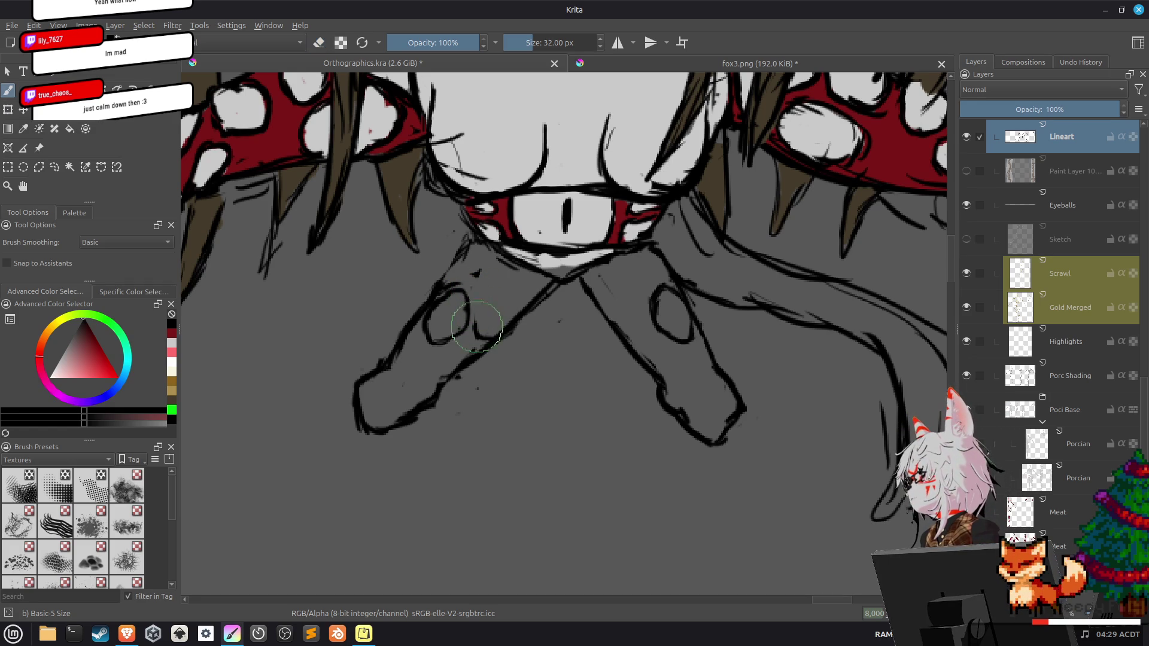
key(e)
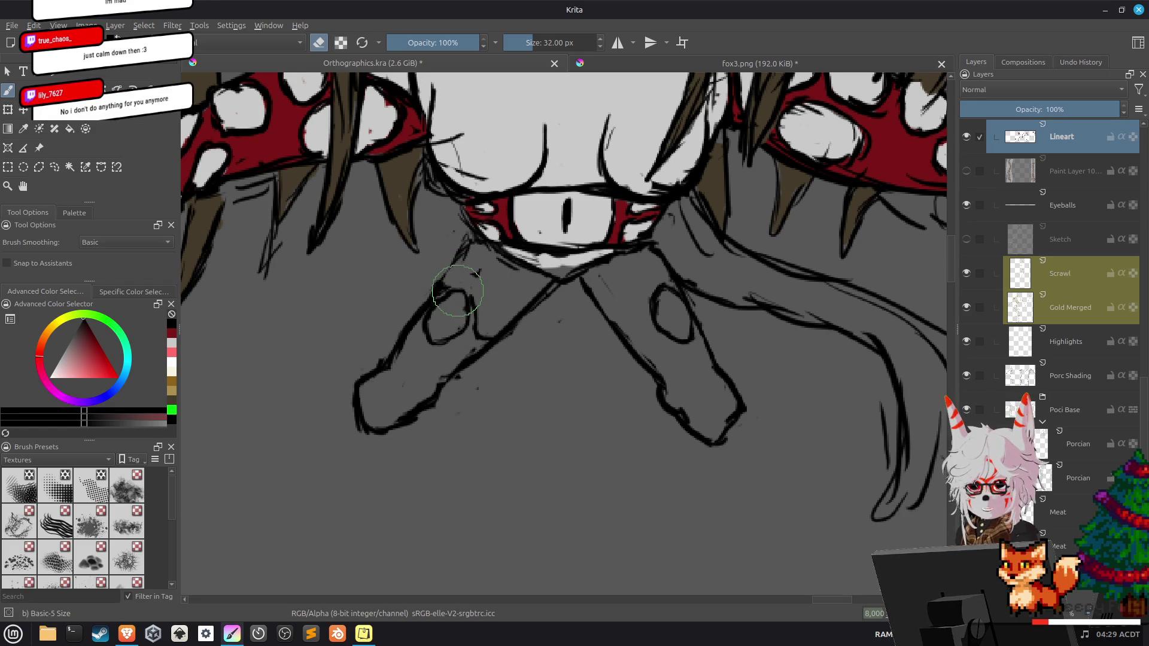
key(e)
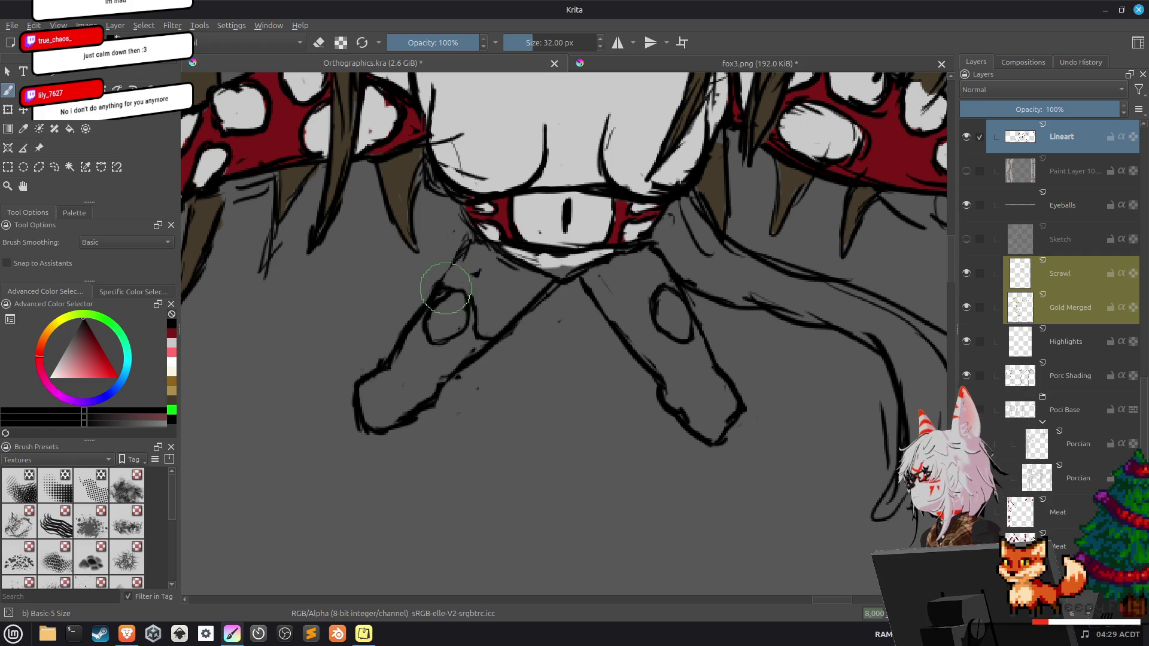
key(e)
key(e)
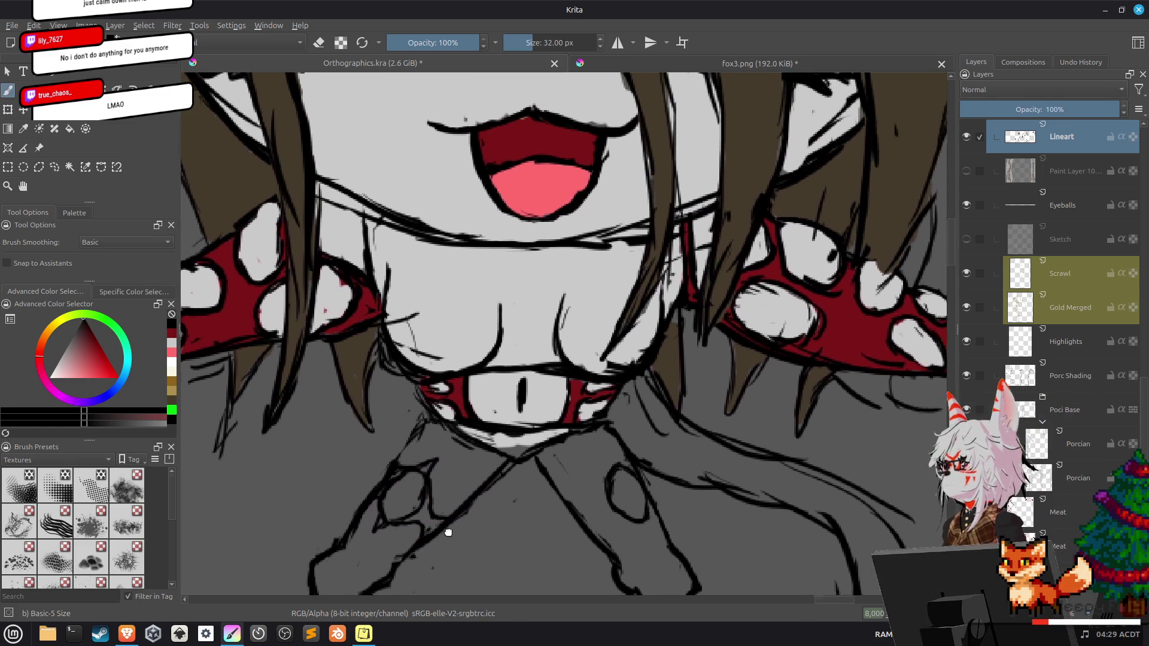
Pan to the hips and legs and ink a darker stroke over the diagonal leg line.
drag(494, 351, 419, 393)
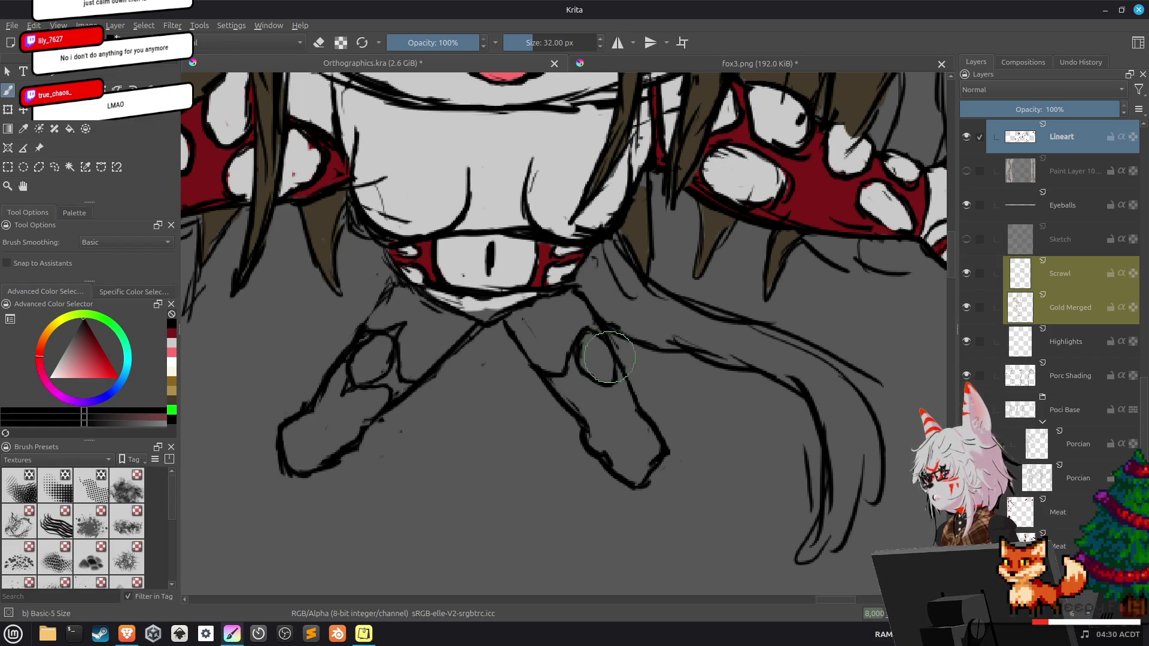
drag(553, 388, 584, 428)
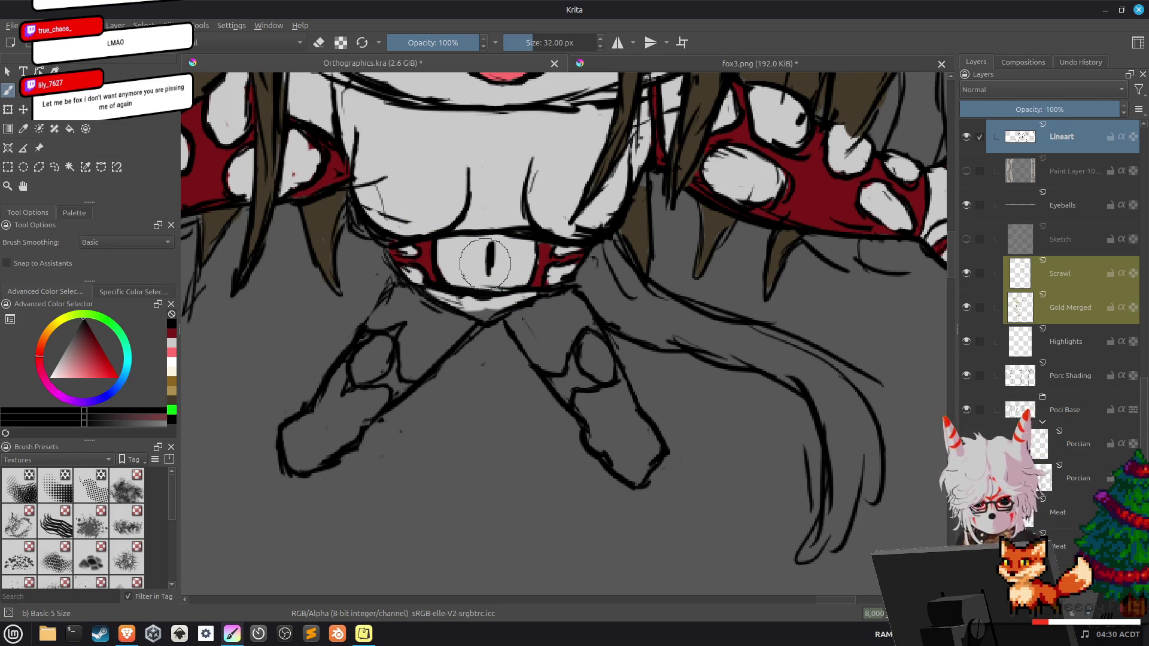
key(e)
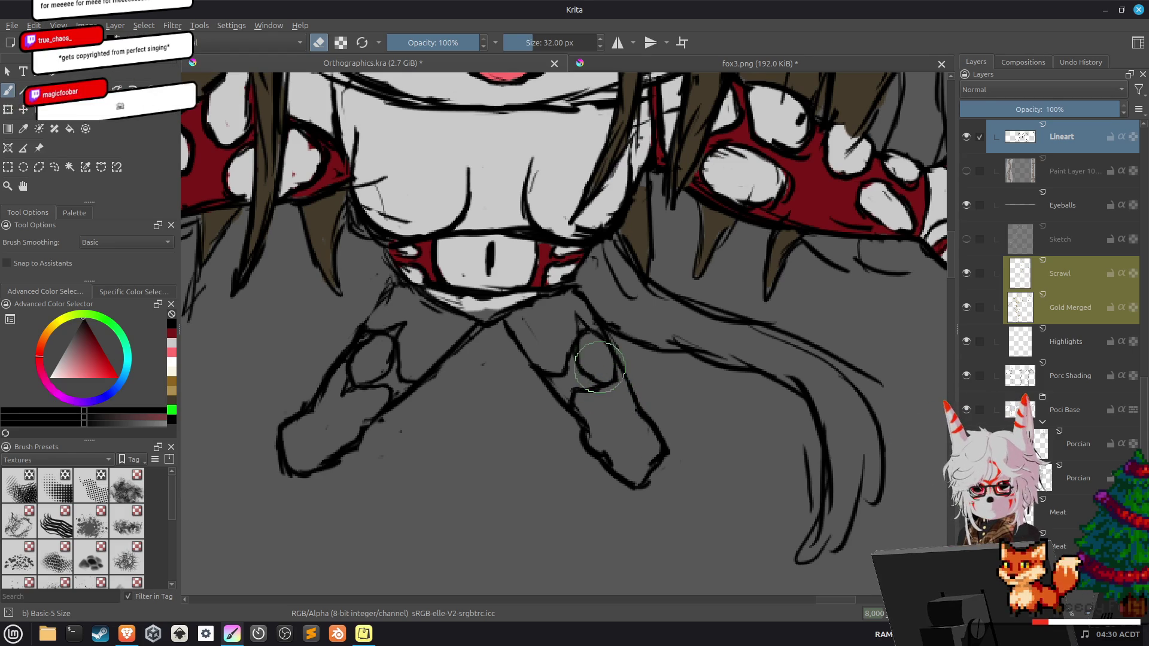
key(e)
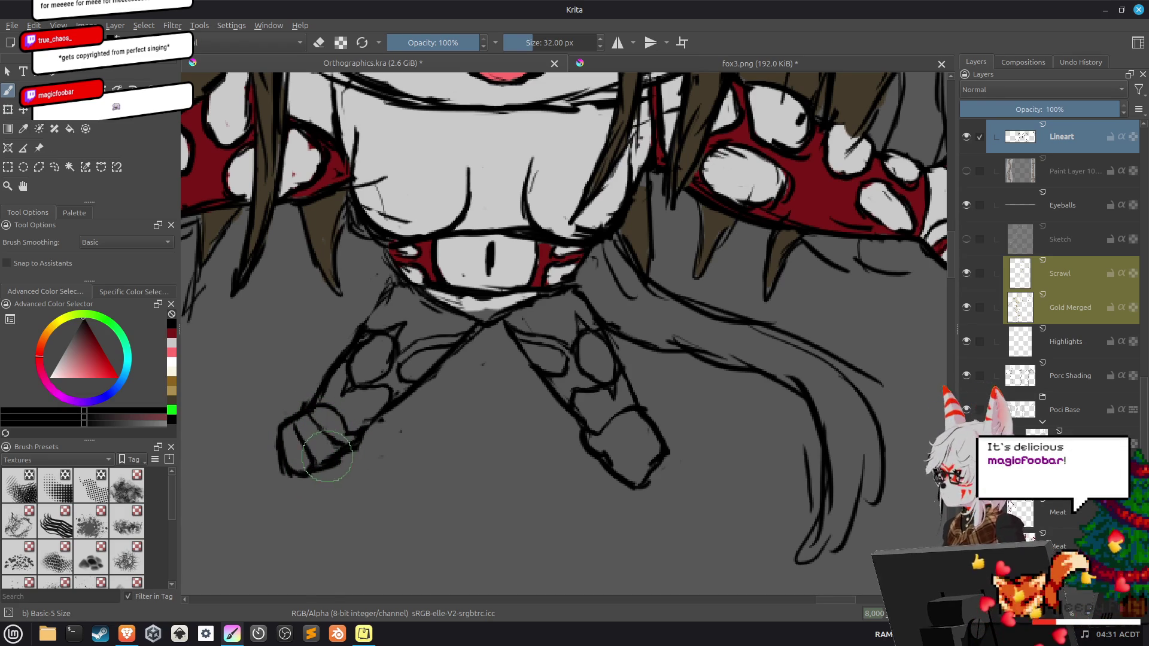
Erase part of the left foot's linework and redraw its outline with a dark stroke.
key(e)
mouse_move(299, 467)
mouse_down()
mouse_move(323, 473)
mouse_move(353, 443)
mouse_up()
key(e)
key(e)
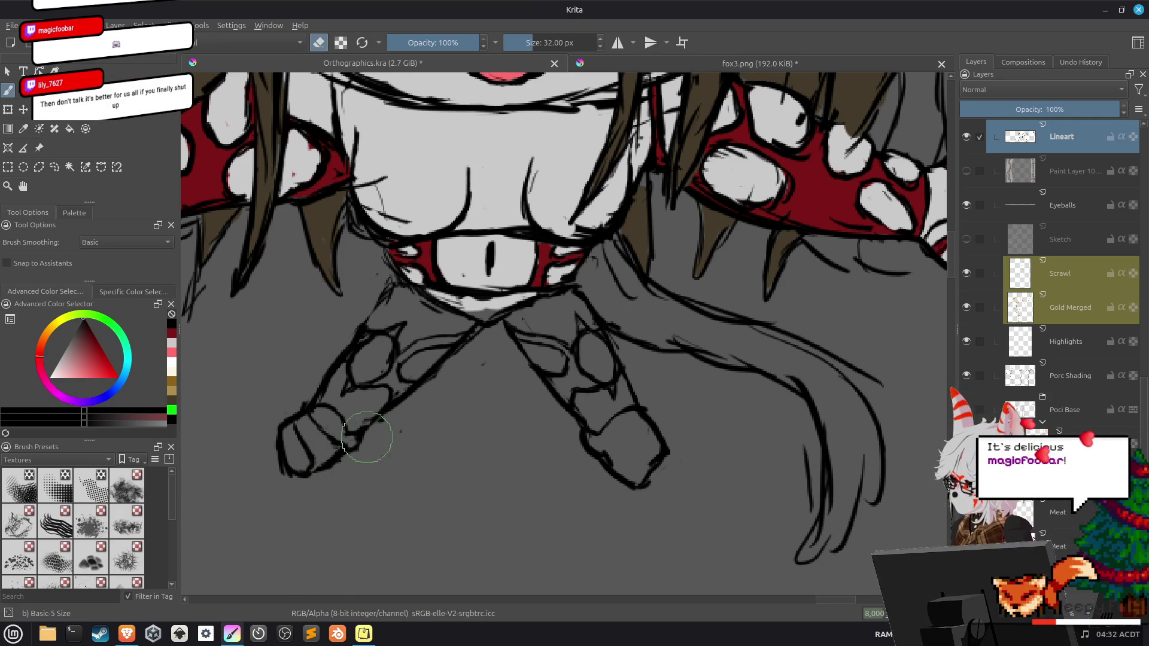
key(e)
drag(359, 439, 332, 465)
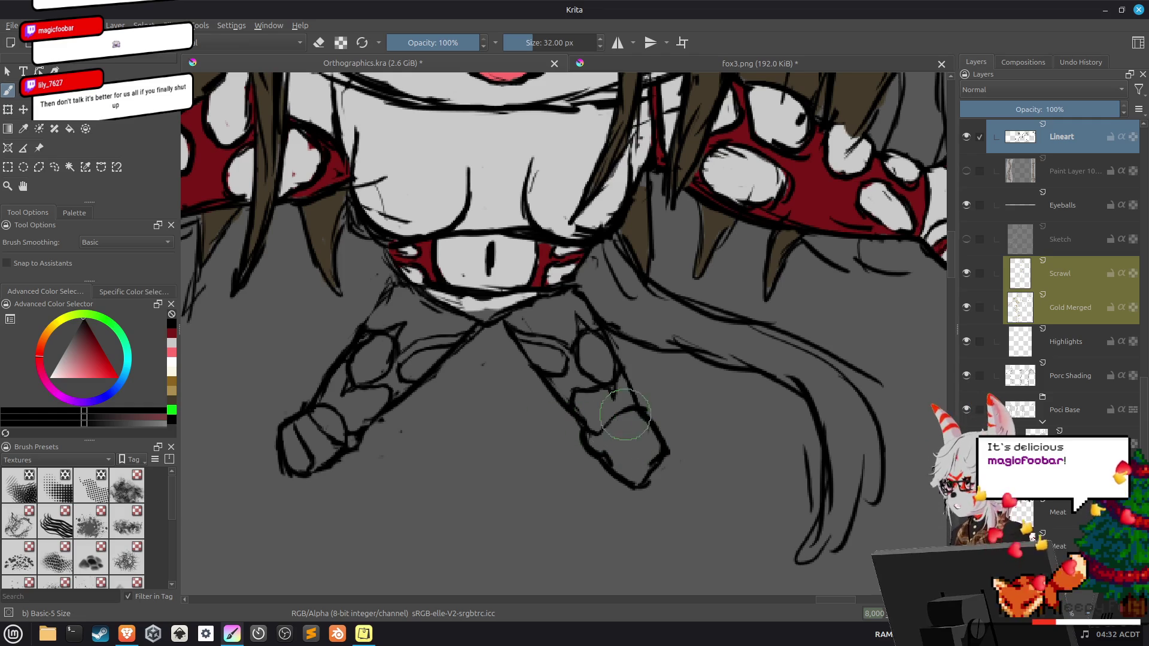
Add a short ink line to the tip of the chibi's right foot.
key(e)
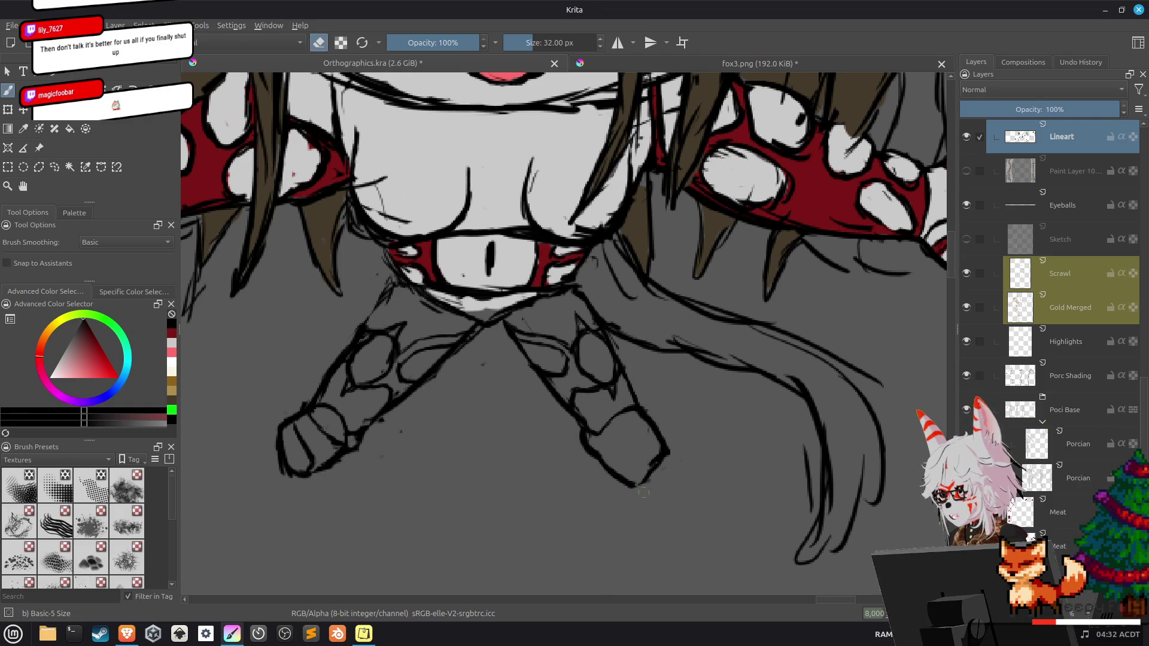
key(e)
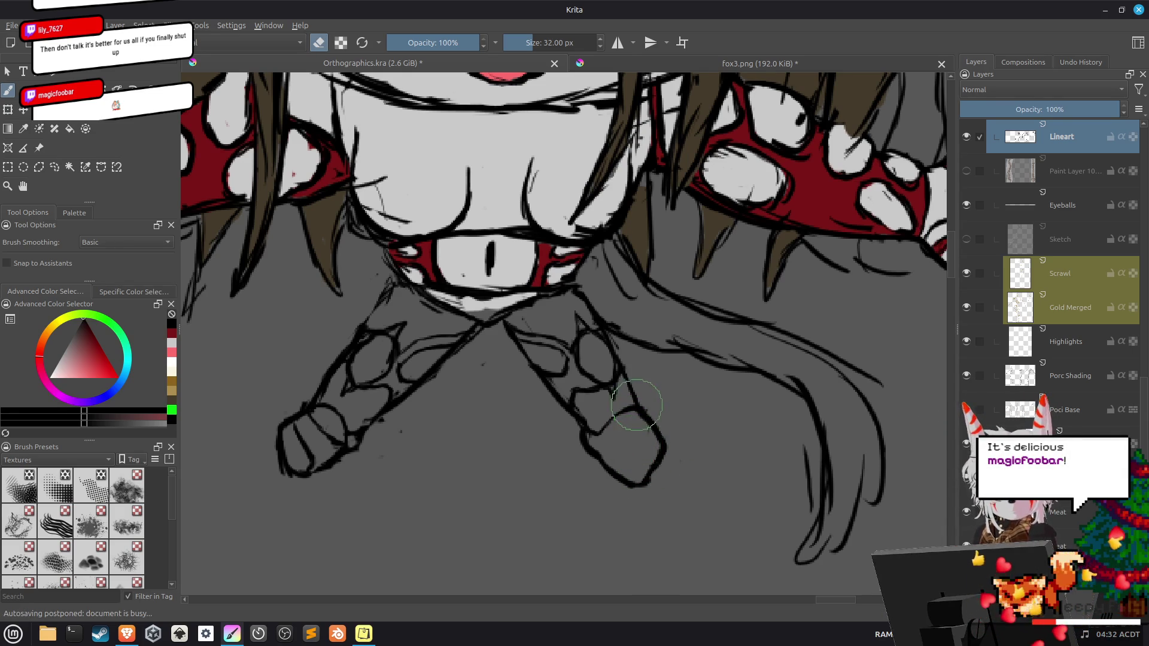
key(e)
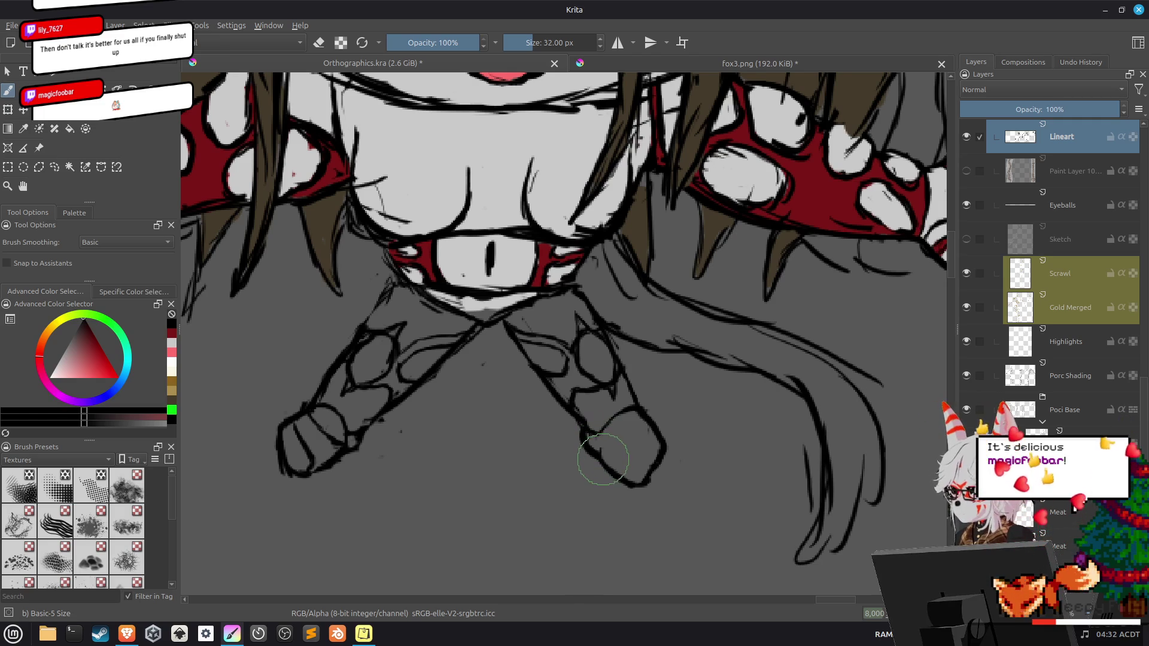
drag(605, 461, 600, 454)
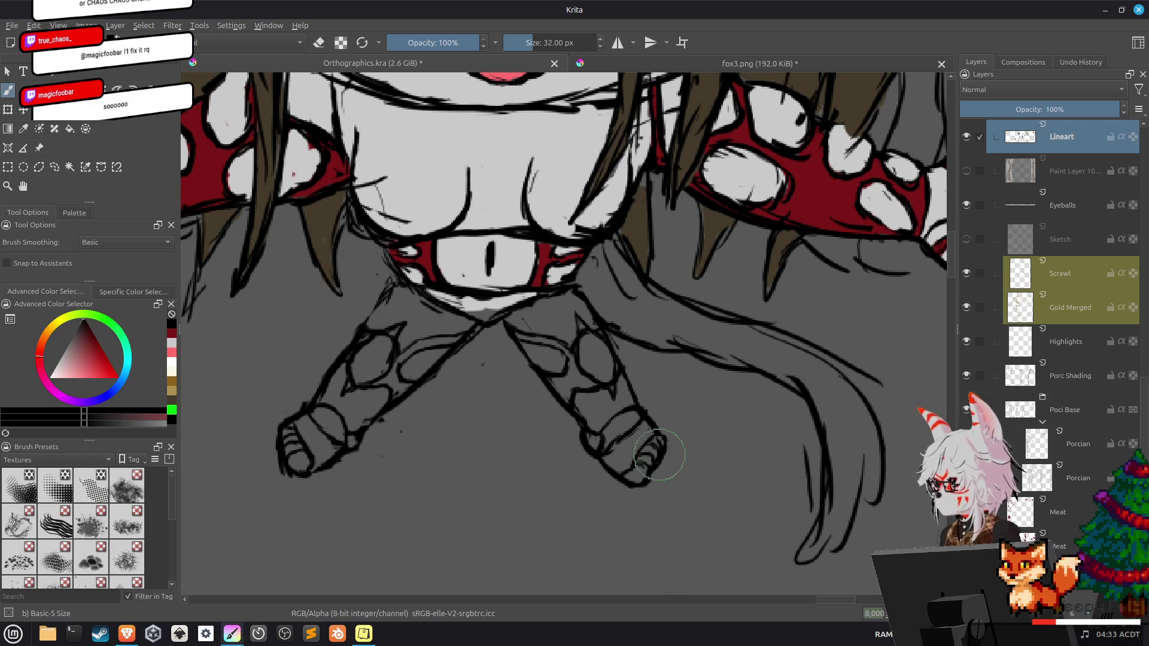
Switch the brush to erasing and scroll the view to show more of the chibi.
key(e)
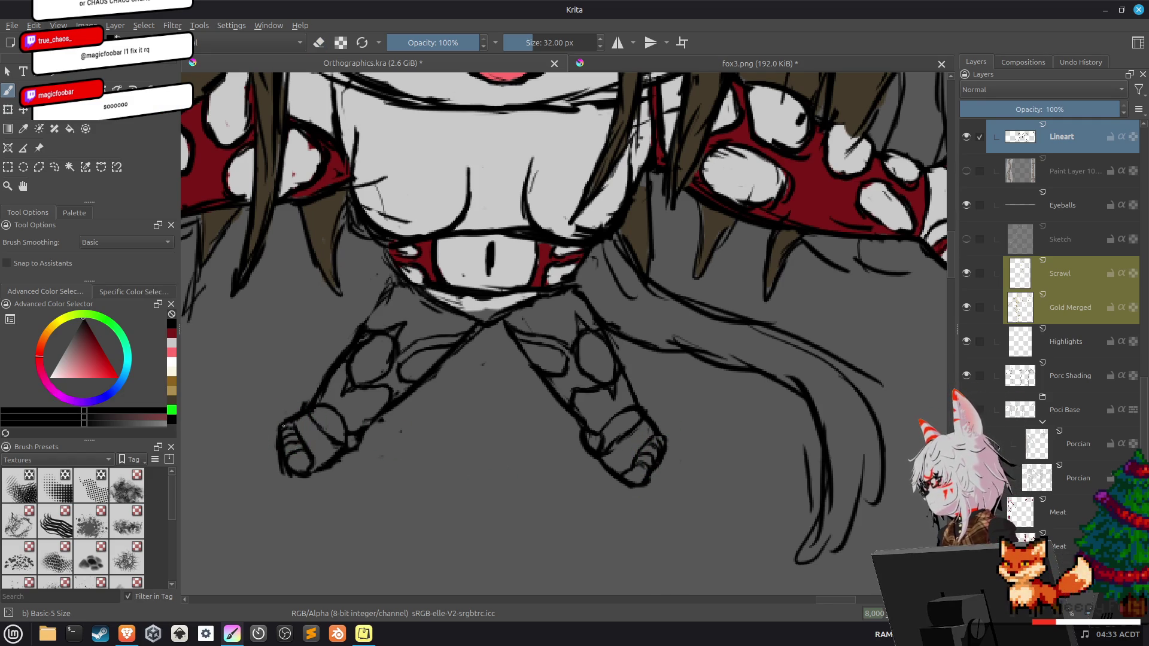
scroll(298, 462, down, 5)
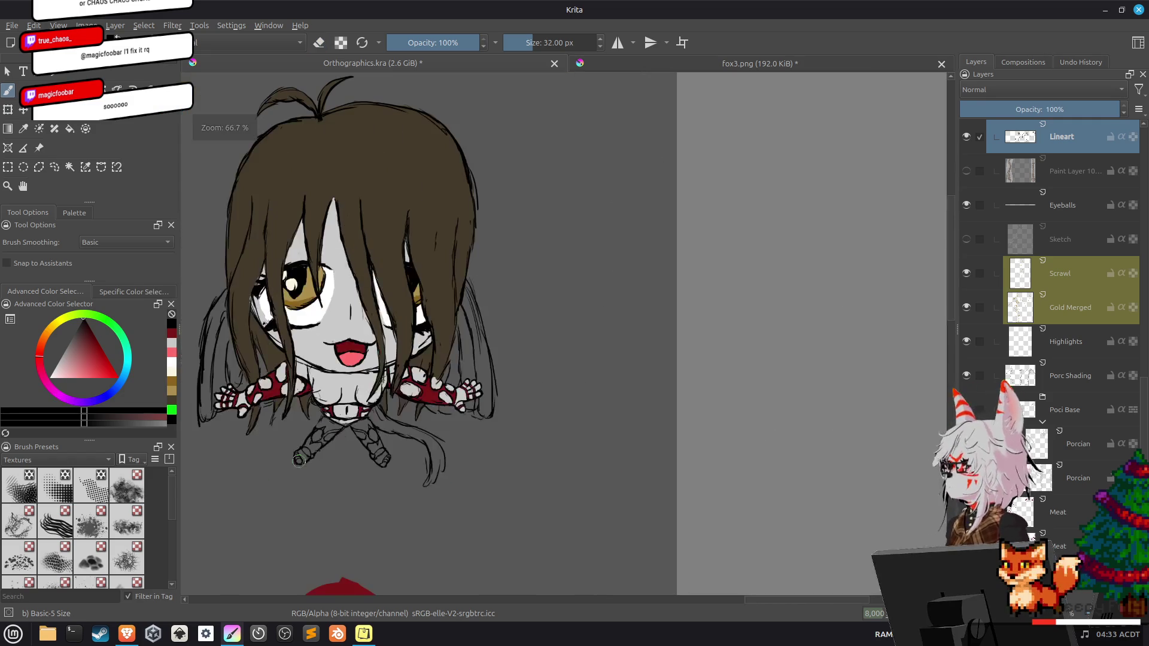
Zoom out to the whole chibi, save Orthographics.kra, and view the entire reference sheet.
drag(298, 462, 567, 526)
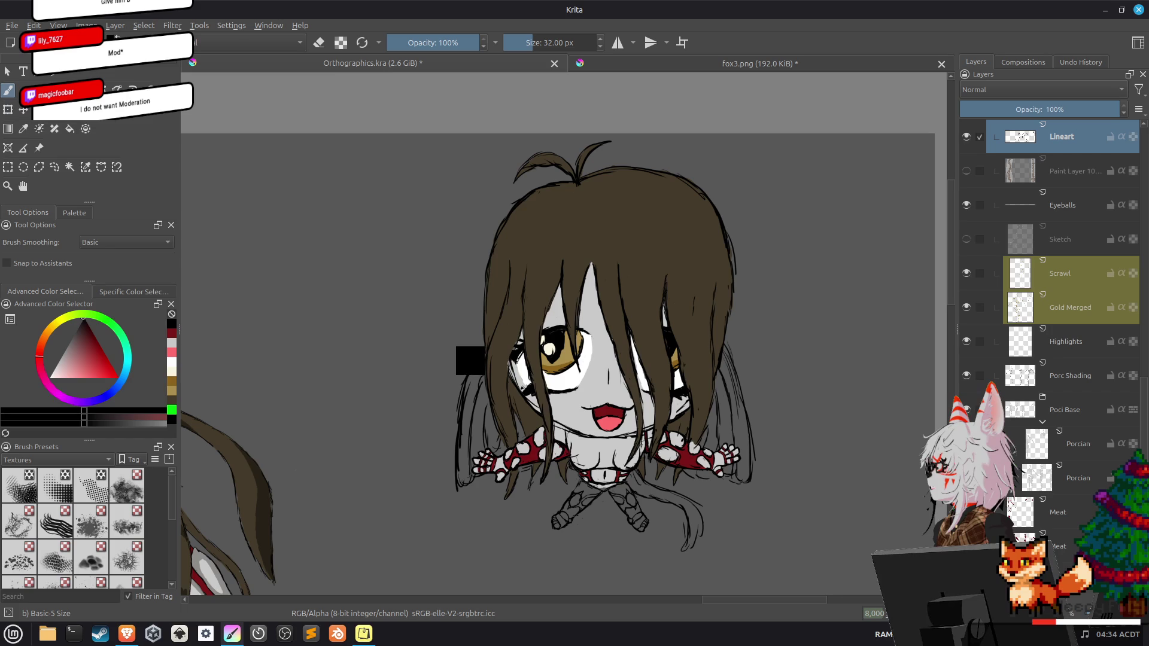
key(ctrl+s)
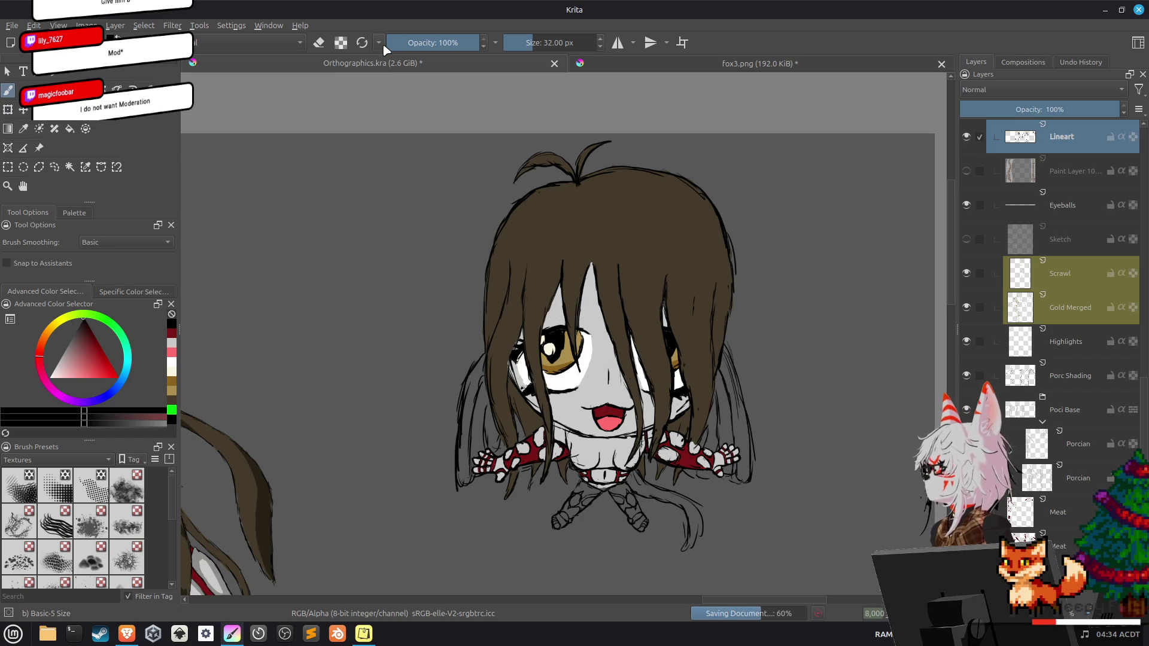
key(minus)
key(minus)
key(minus)
scroll(550, 396, up, 3)
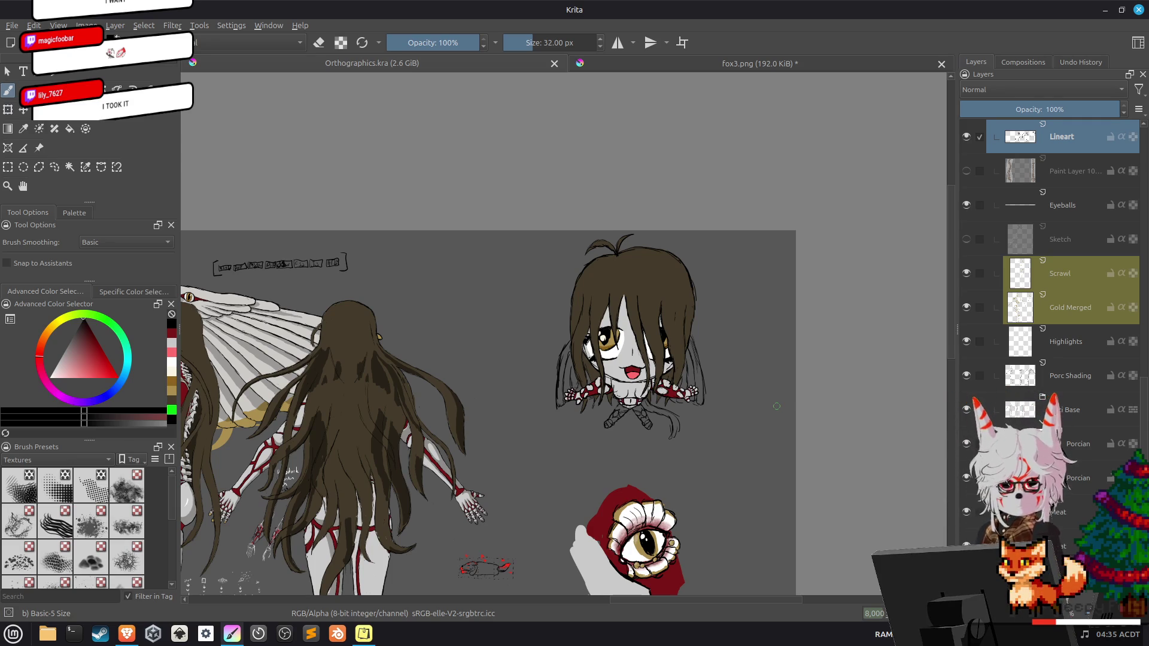
Zoom in on the chibi's face and erase a stray stroke.
scroll(766, 404, up, 2)
scroll(754, 401, up, 2)
scroll(742, 398, up, 2)
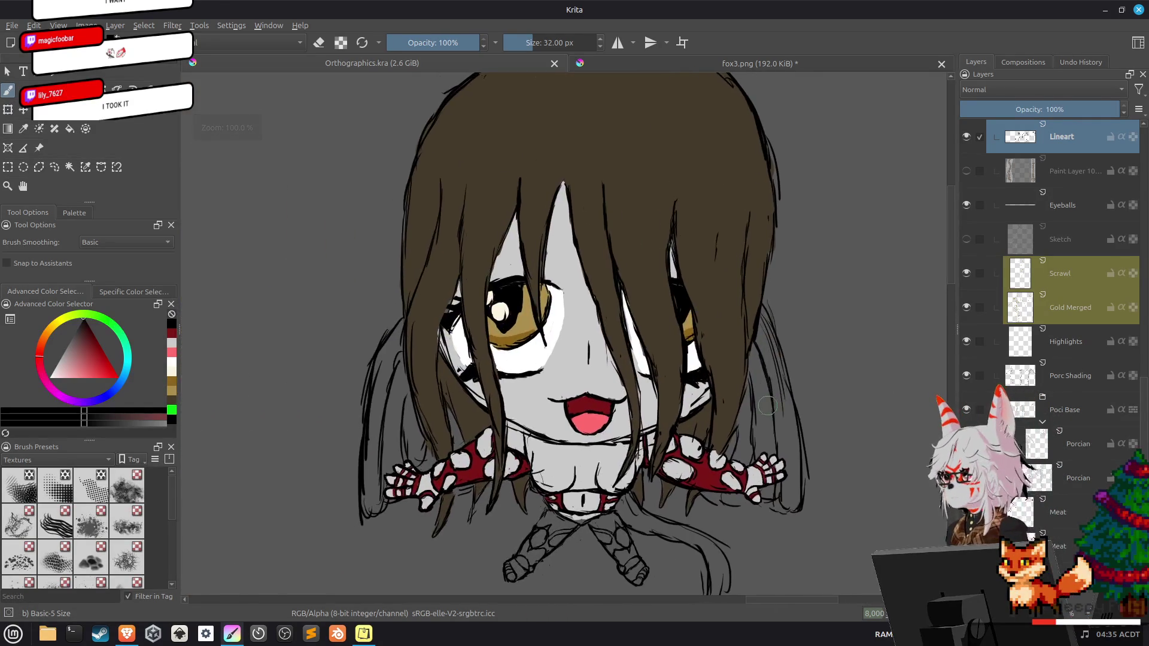
scroll(724, 393, up, 1)
key(e)
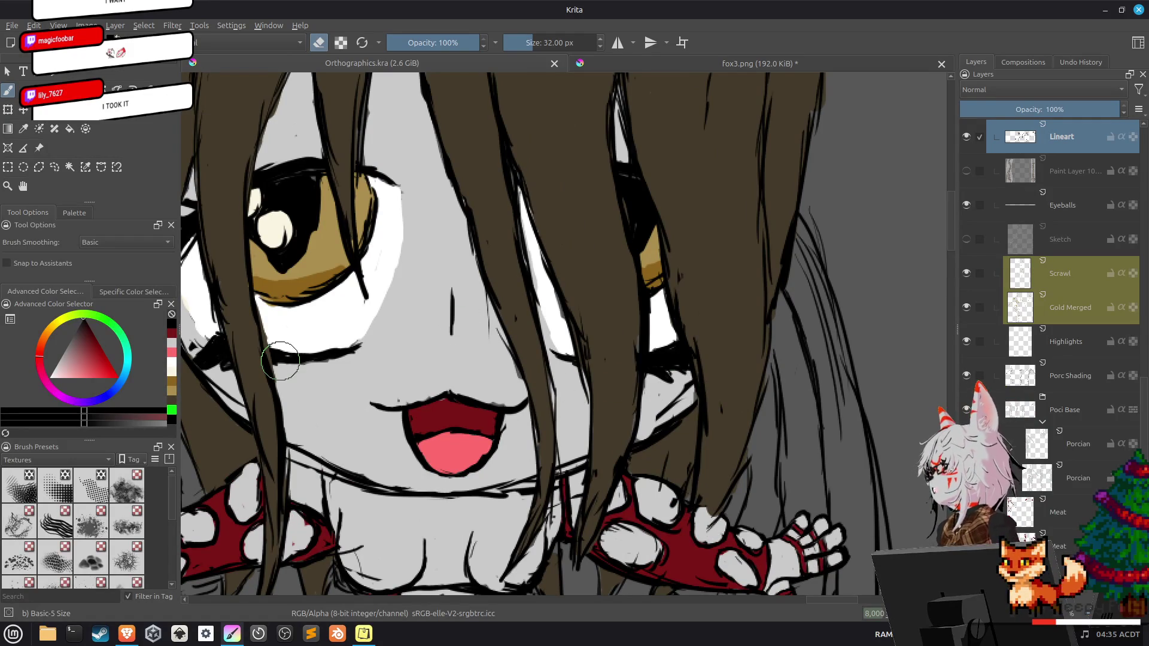
drag(476, 318, 441, 320)
Draw a small nose line on the chibi's face in ink.
scroll(479, 333, down, 5)
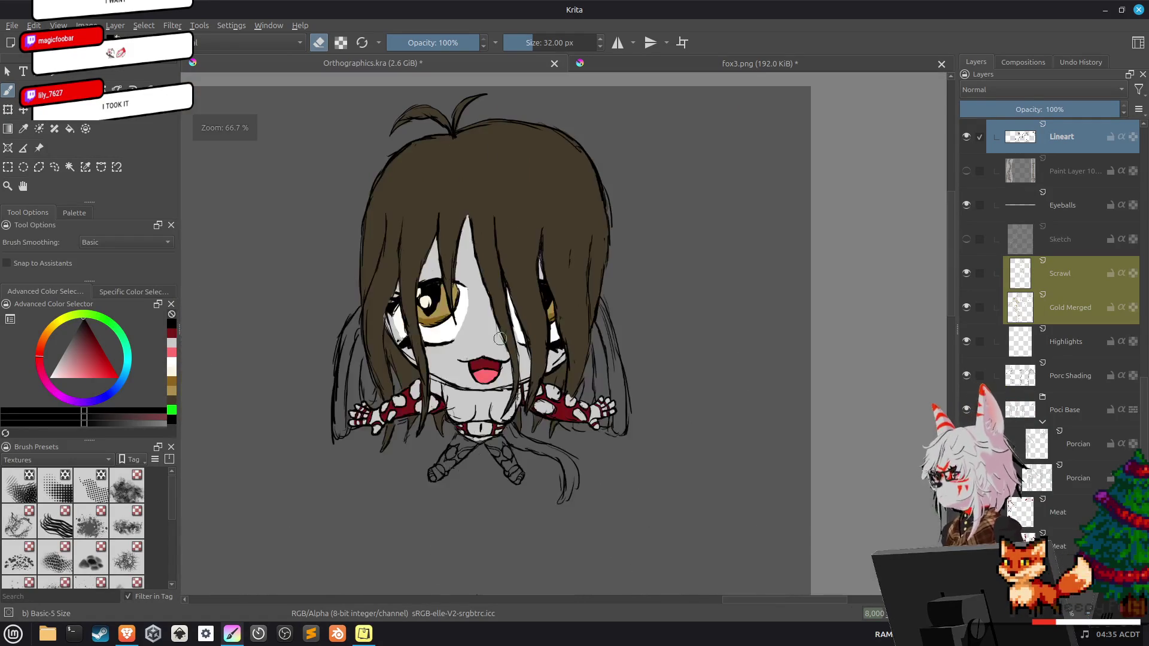
scroll(490, 345, up, 5)
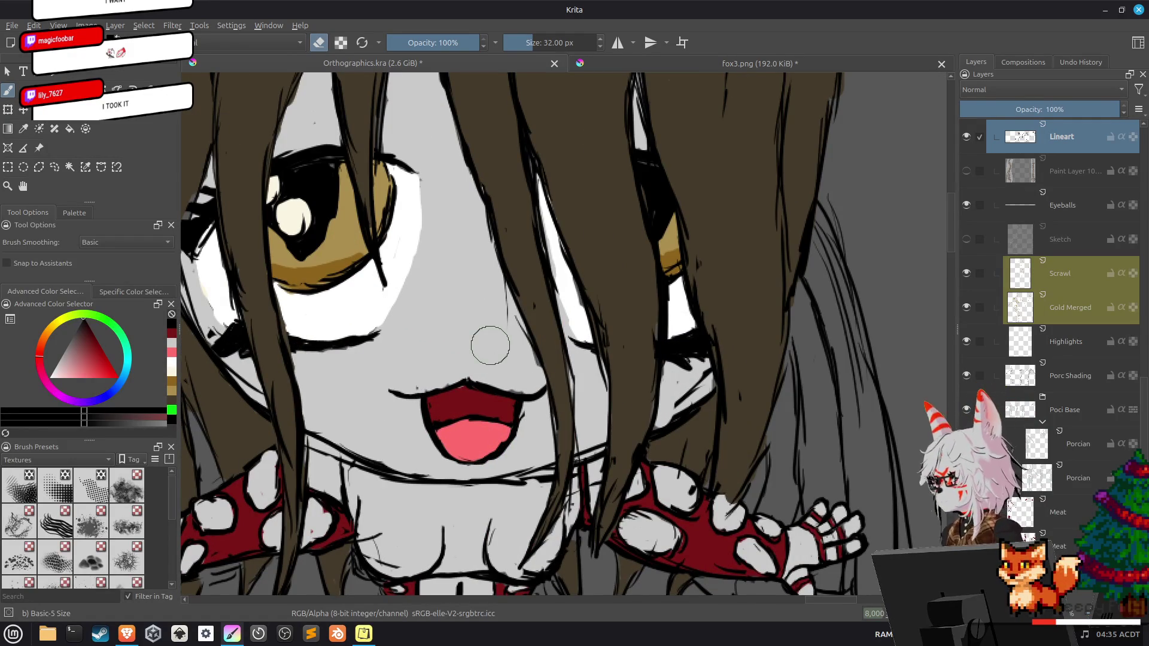
key(e)
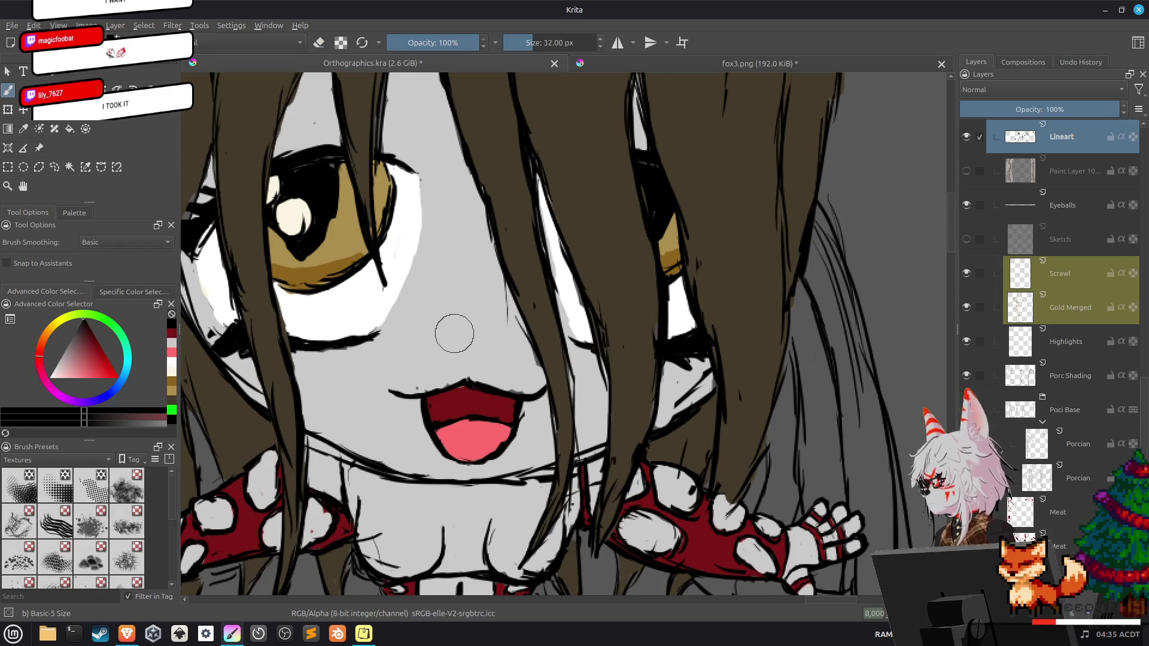
drag(455, 331, 485, 330)
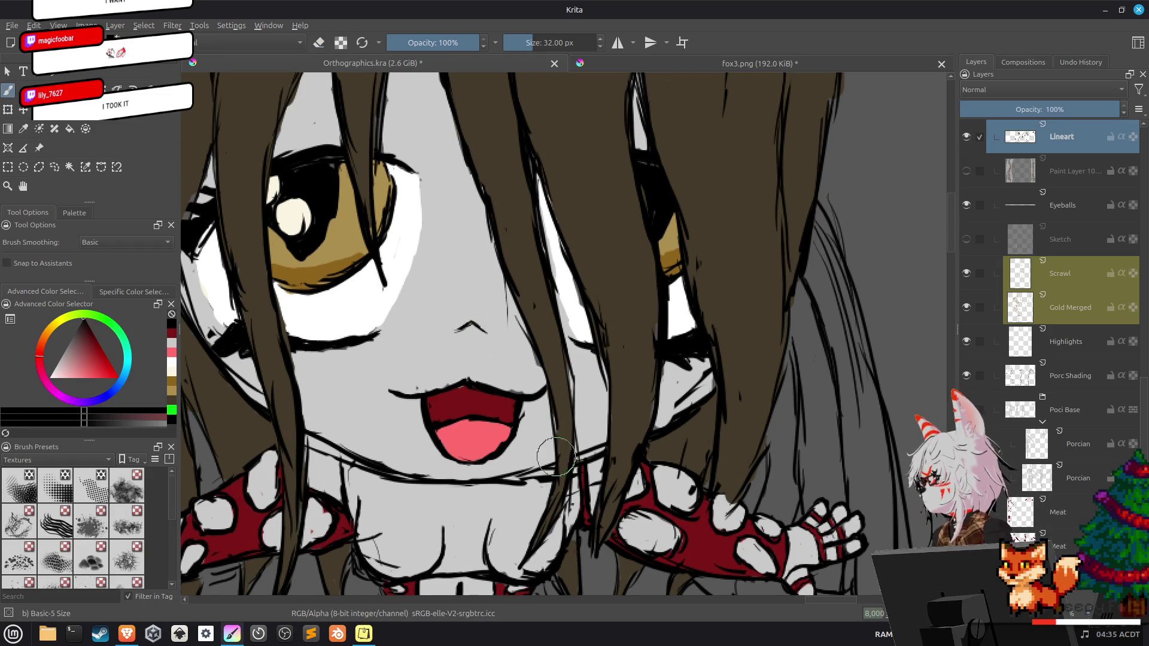
Zoom out to show the whole sheet with both figures and save Orthographics.kra again.
scroll(582, 512, down, 4)
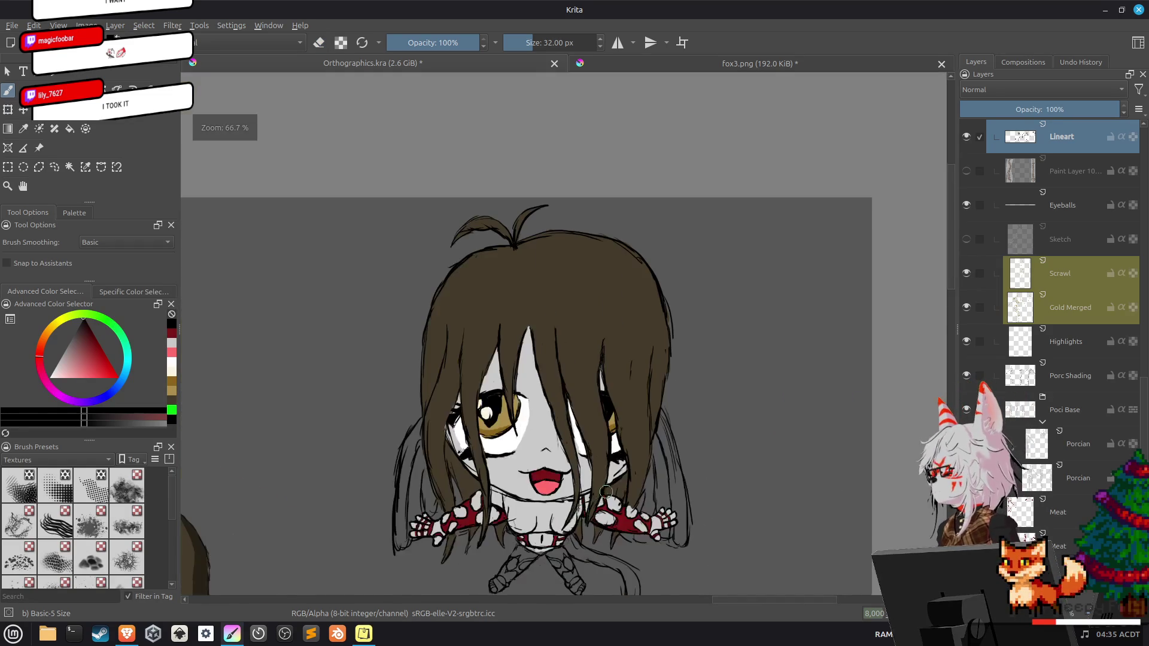
scroll(604, 492, down, 2)
drag(604, 492, 670, 369)
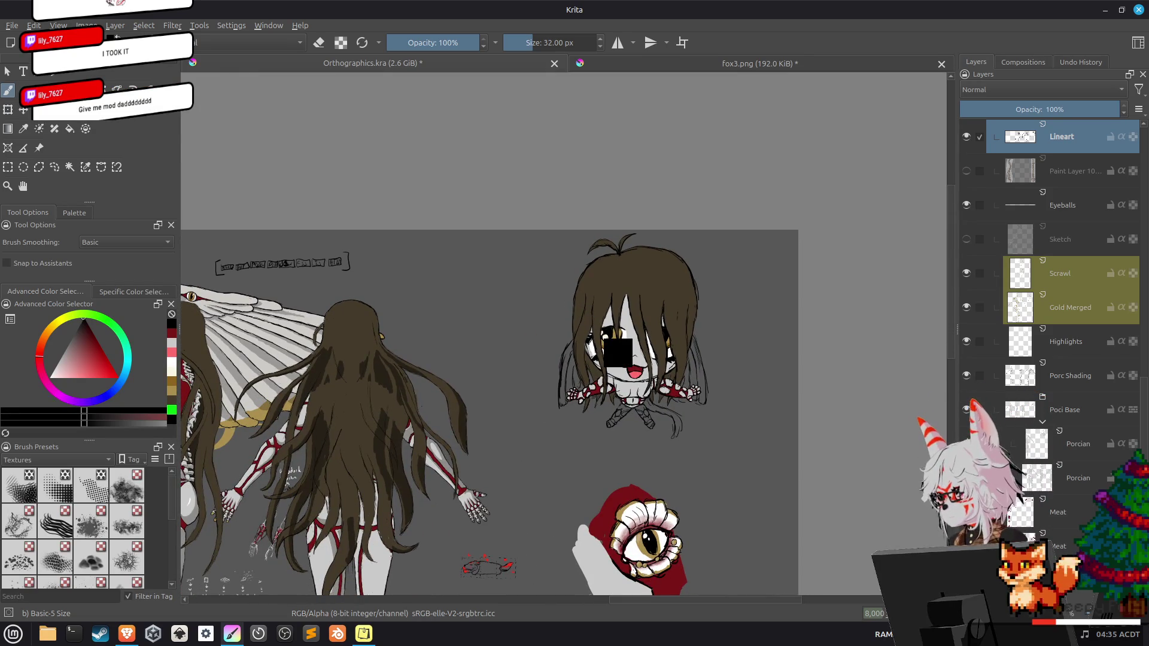
key(ctrl+s)
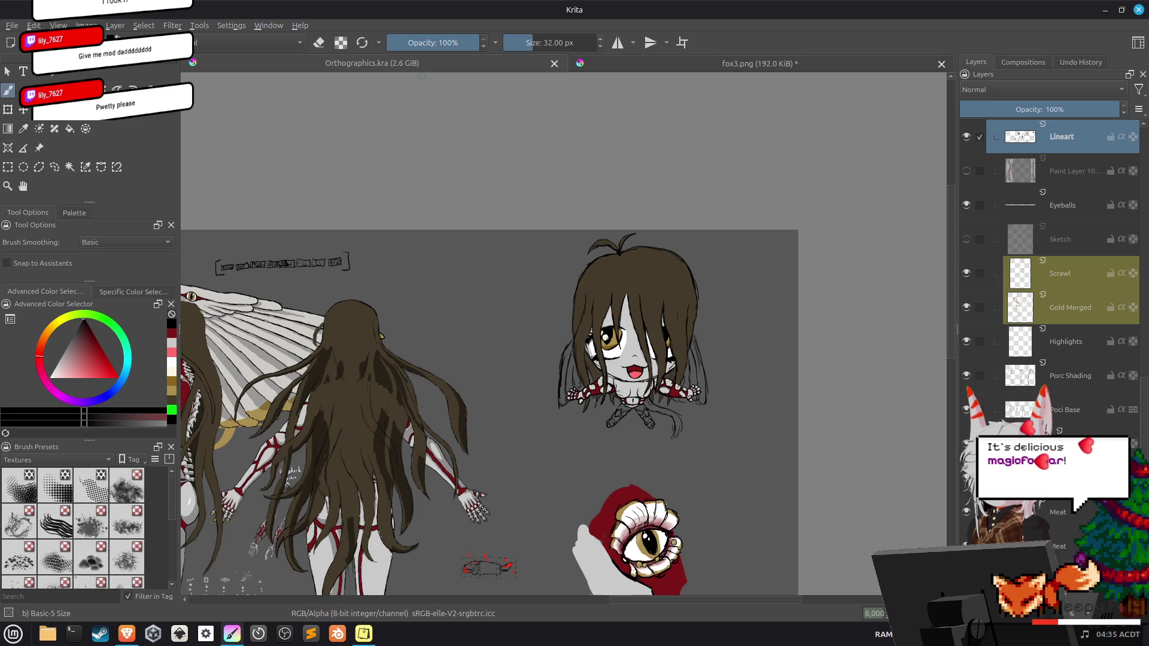
click(12, 26)
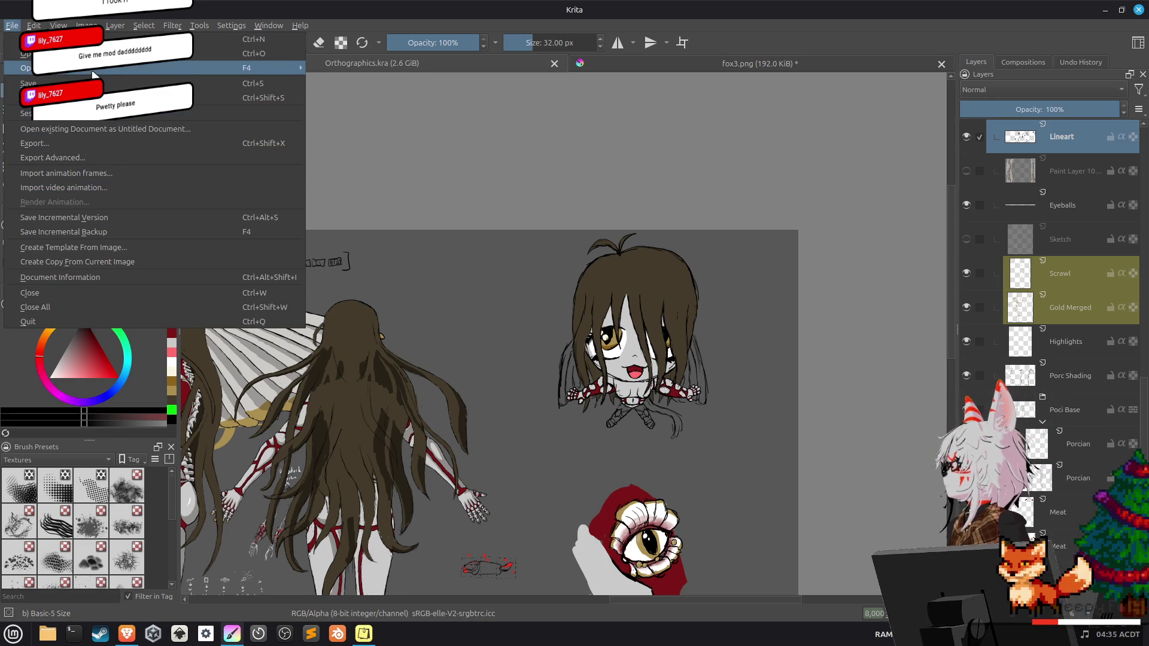
Open Schedule_Base.kra from the recent files list.
mouse_move(60, 67)
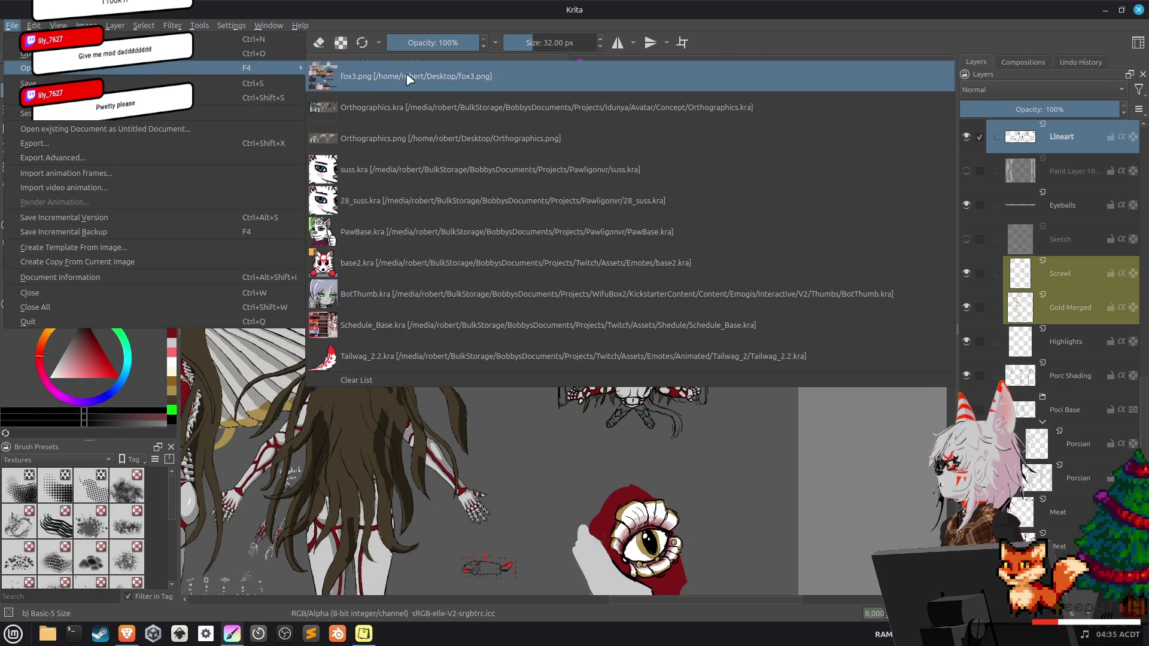
click(432, 325)
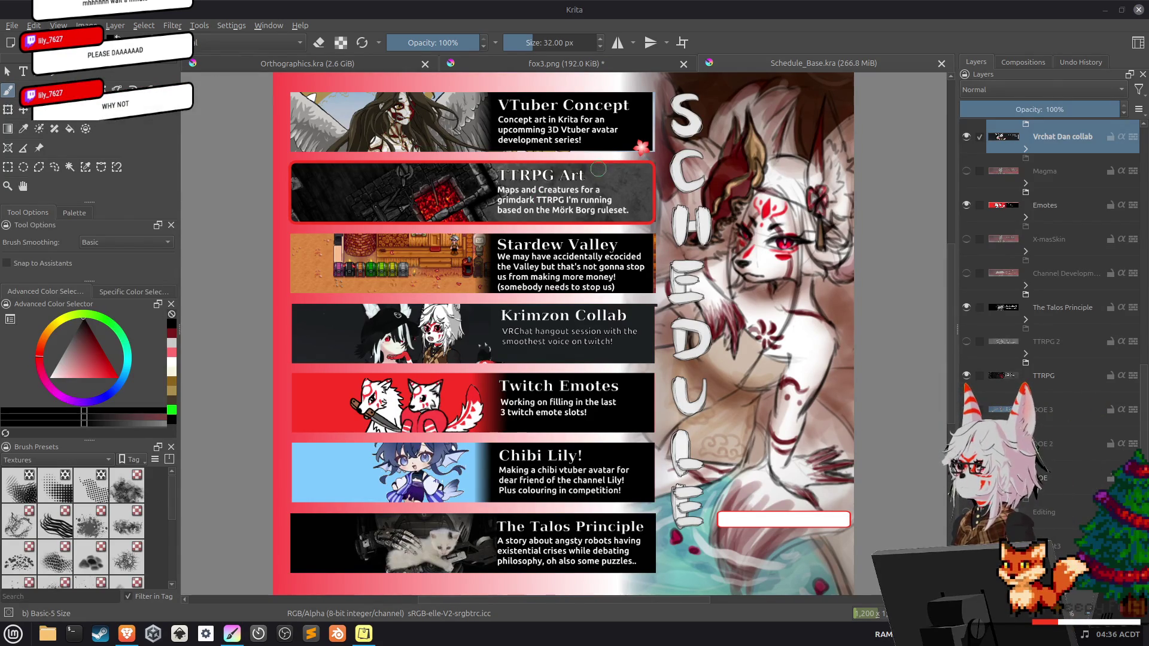
Zoom out on the schedule and make the Dates layer visible.
key(minus)
key(minus)
key(minus)
scroll(1109, 212, down, 5)
scroll(1109, 212, up, 3)
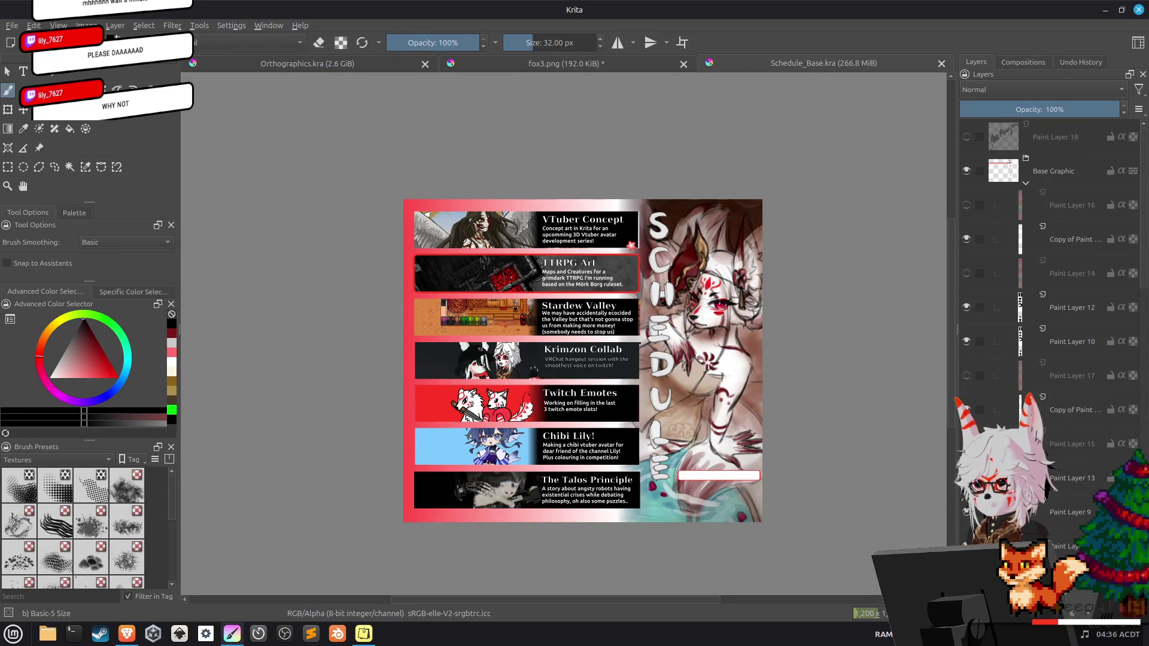
scroll(966, 489, down, 5)
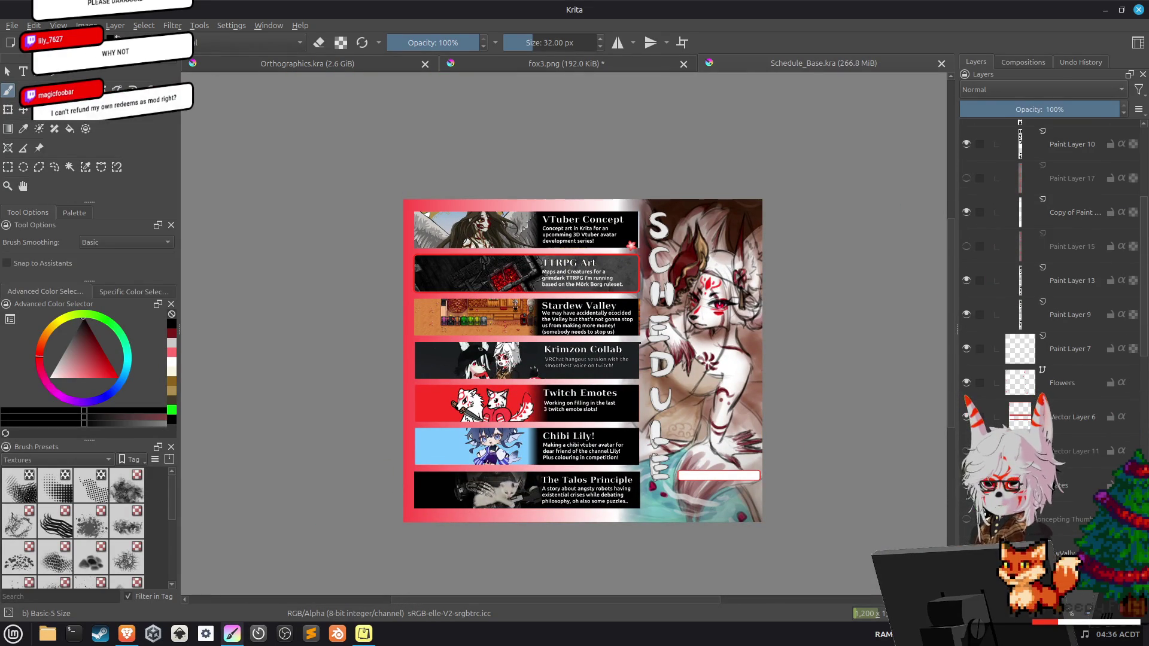
click(967, 488)
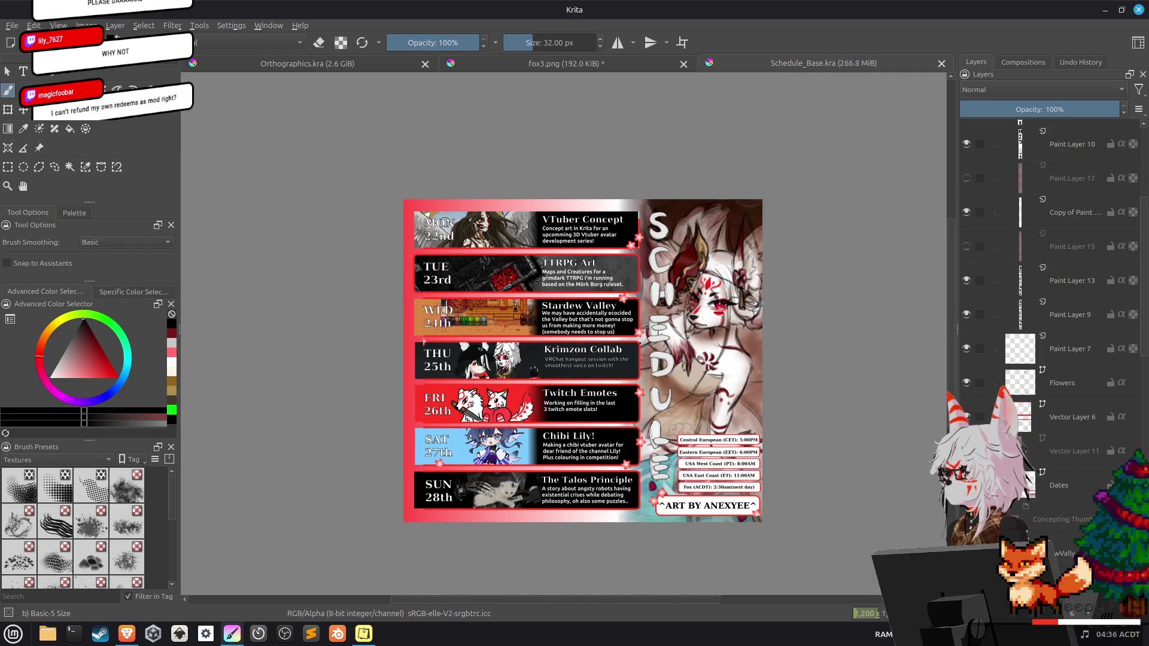
Recentre the schedule image in view, then return to the Orthographics document.
scroll(604, 235, up, 1)
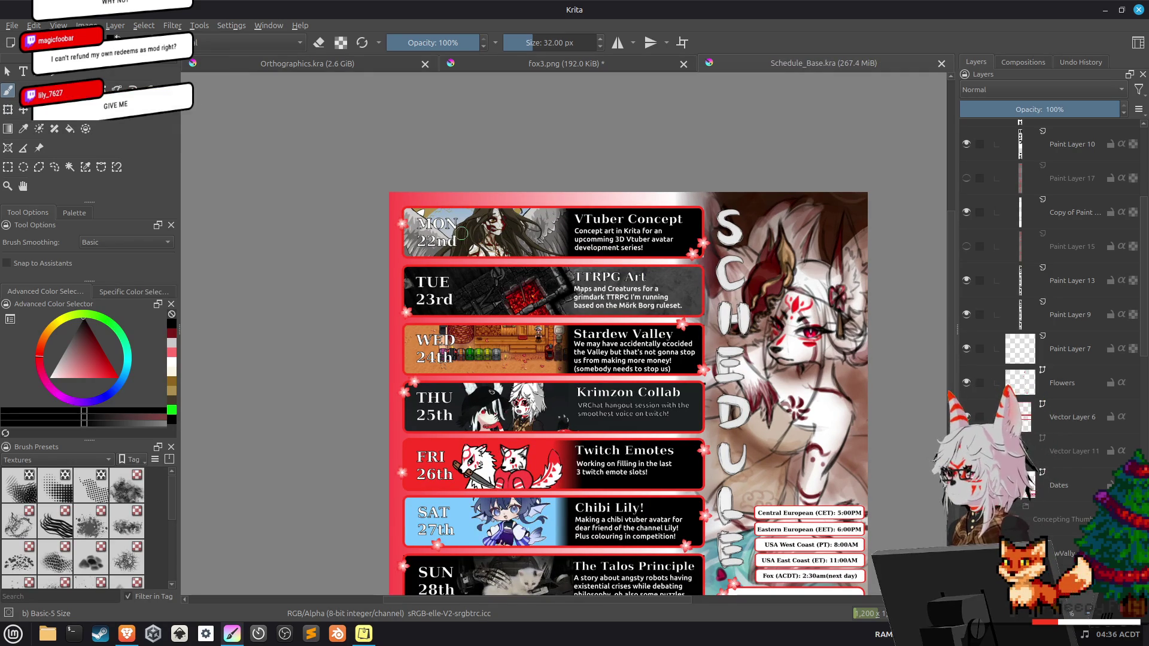
scroll(461, 233, up, 1)
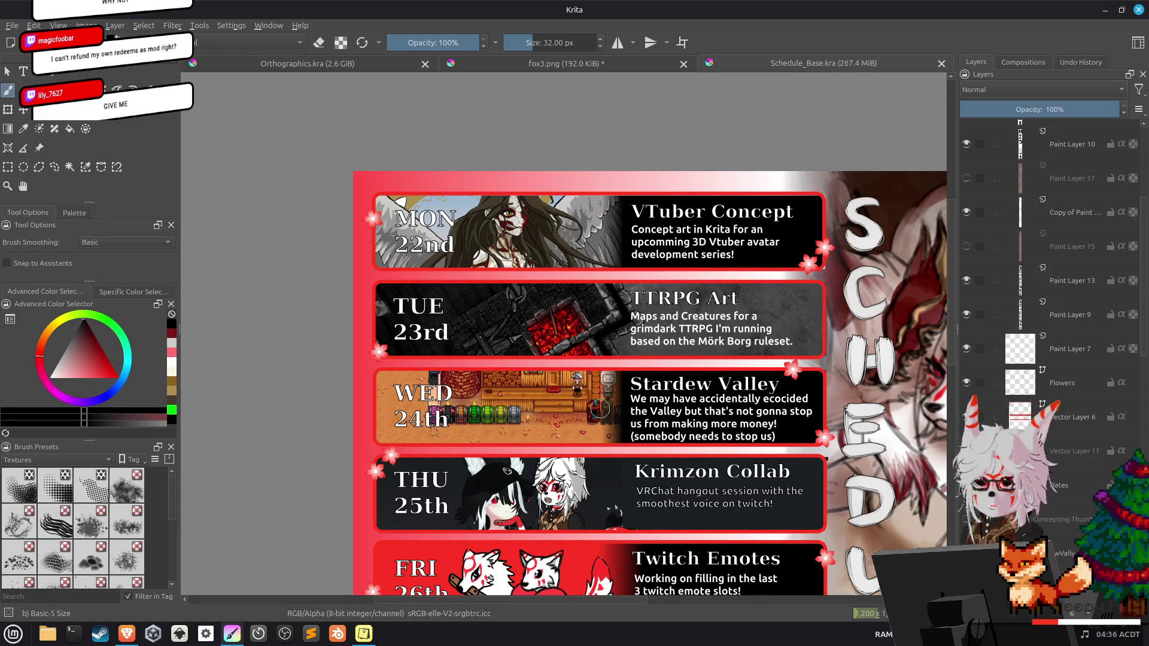
scroll(599, 410, down, 2)
drag(739, 413, 663, 302)
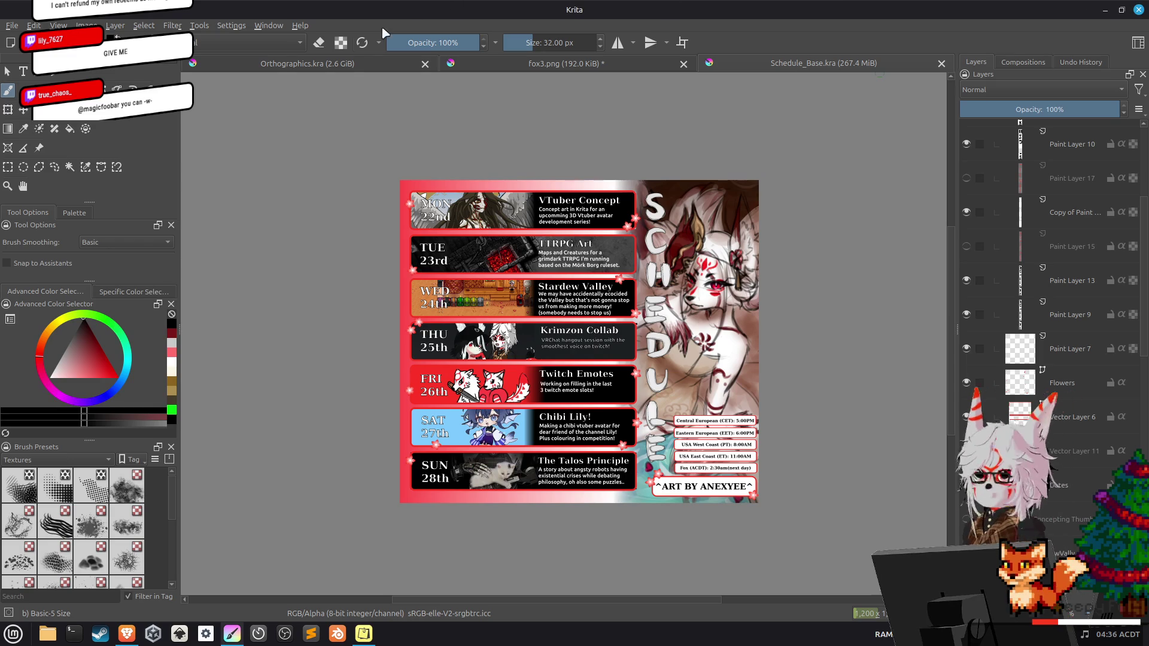
click(341, 66)
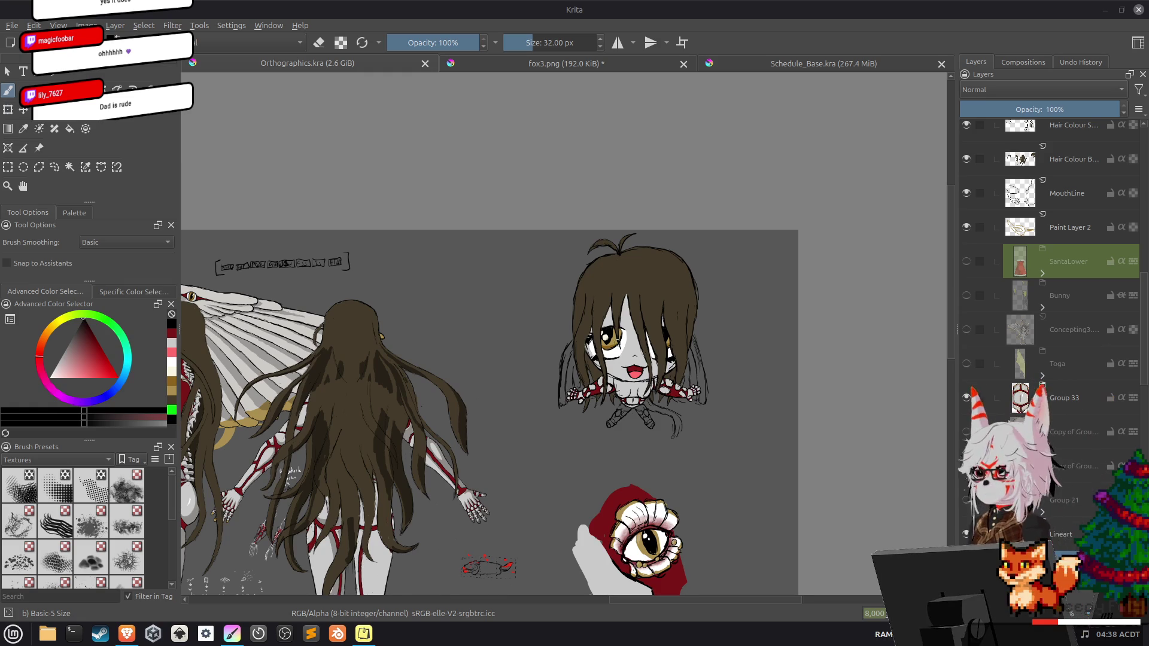
scroll(784, 299, down, 3)
scroll(667, 252, up, 2)
scroll(667, 251, up, 2)
scroll(670, 263, up, 1)
scroll(682, 269, up, 1)
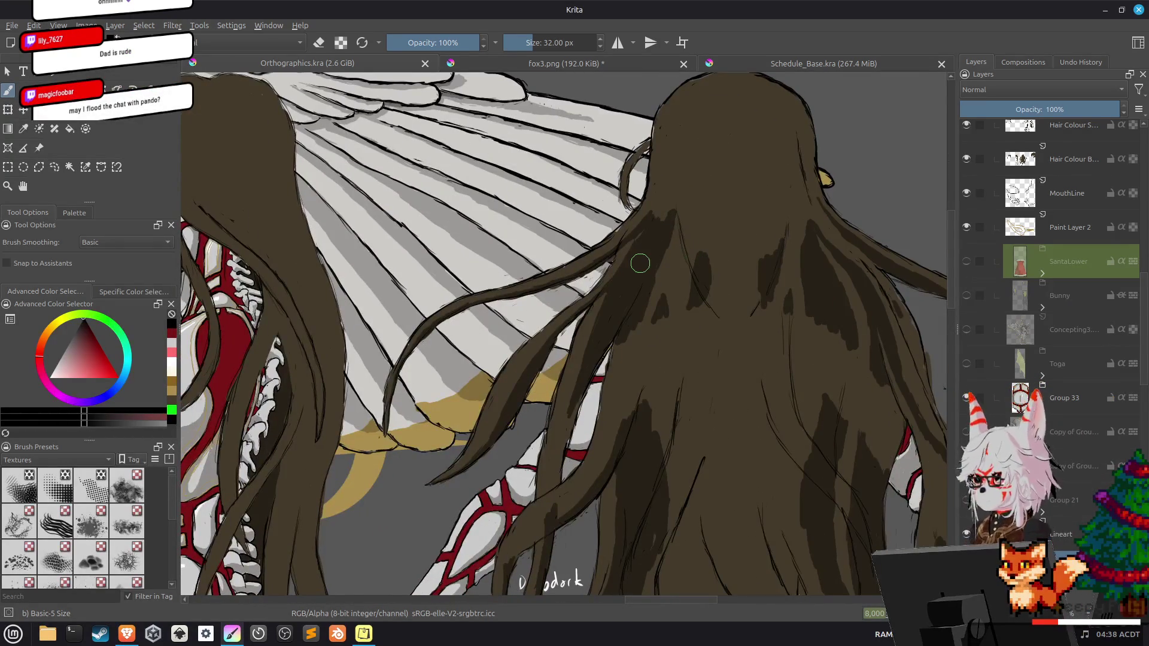
click(661, 257)
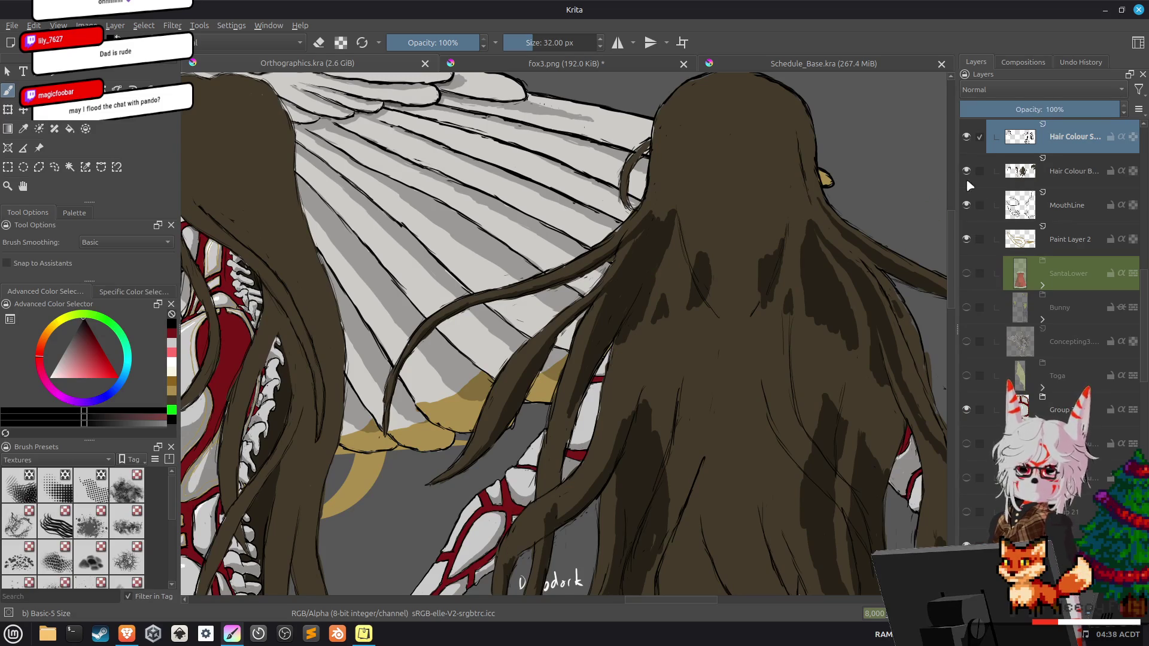
click(967, 137)
click(967, 137)
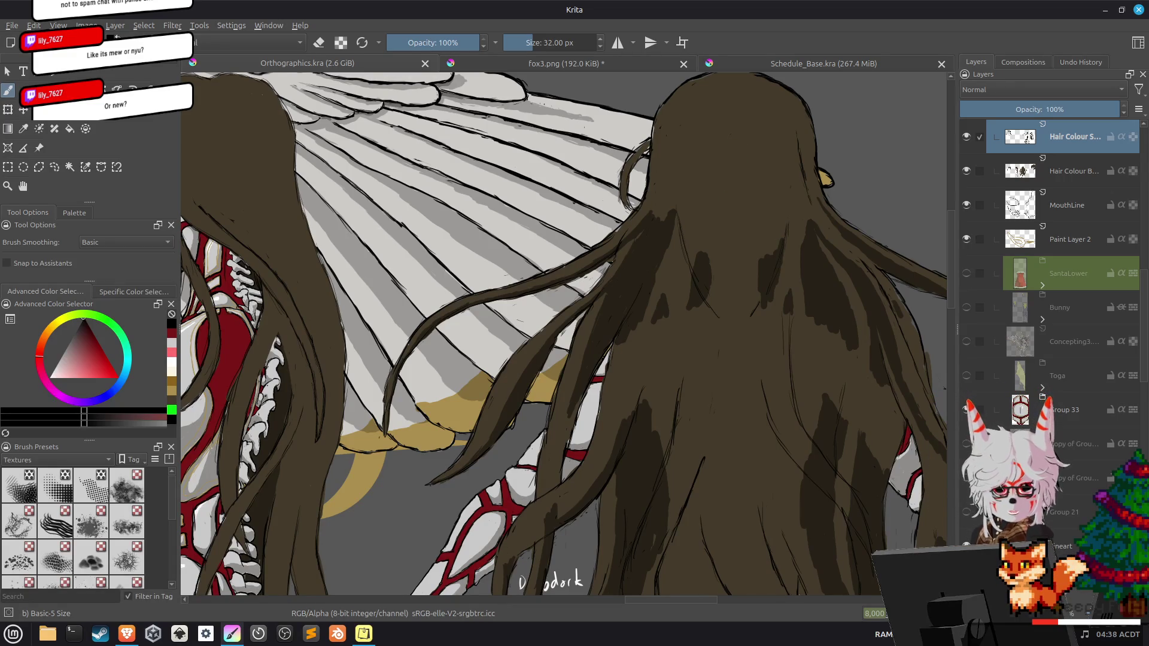
Bring Krita to the front, then go to Pando's extension configuration in the browser.
click(694, 6)
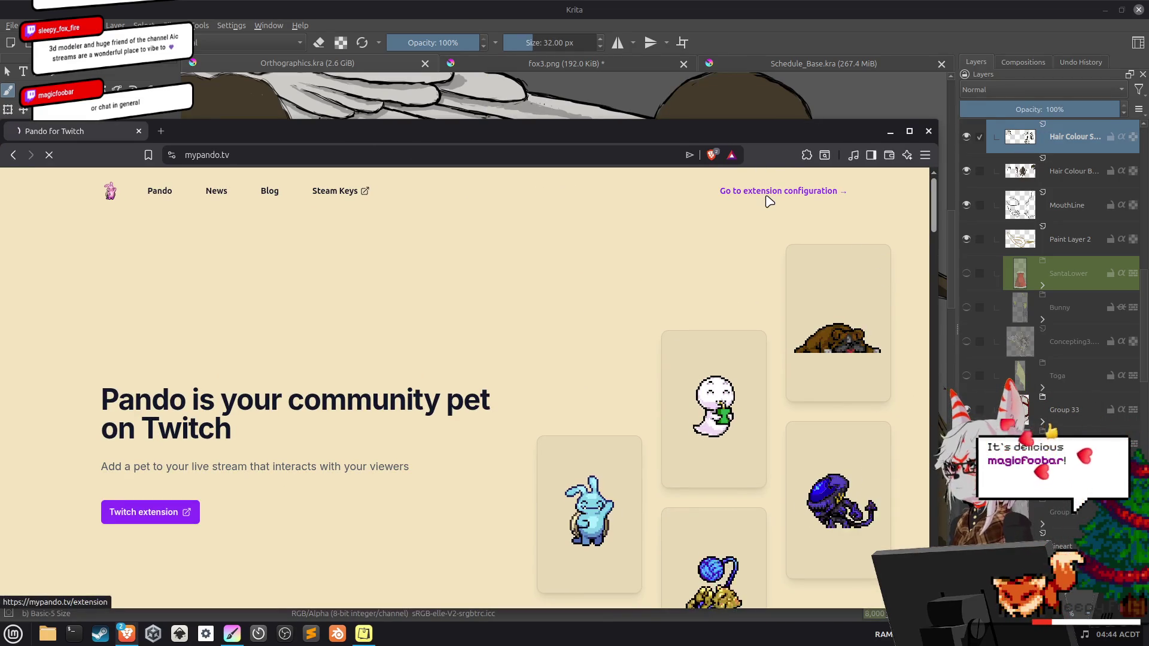
click(766, 188)
Move the browser window to the top, make it taller, and show Pet Settings.
drag(815, 117, 921, 38)
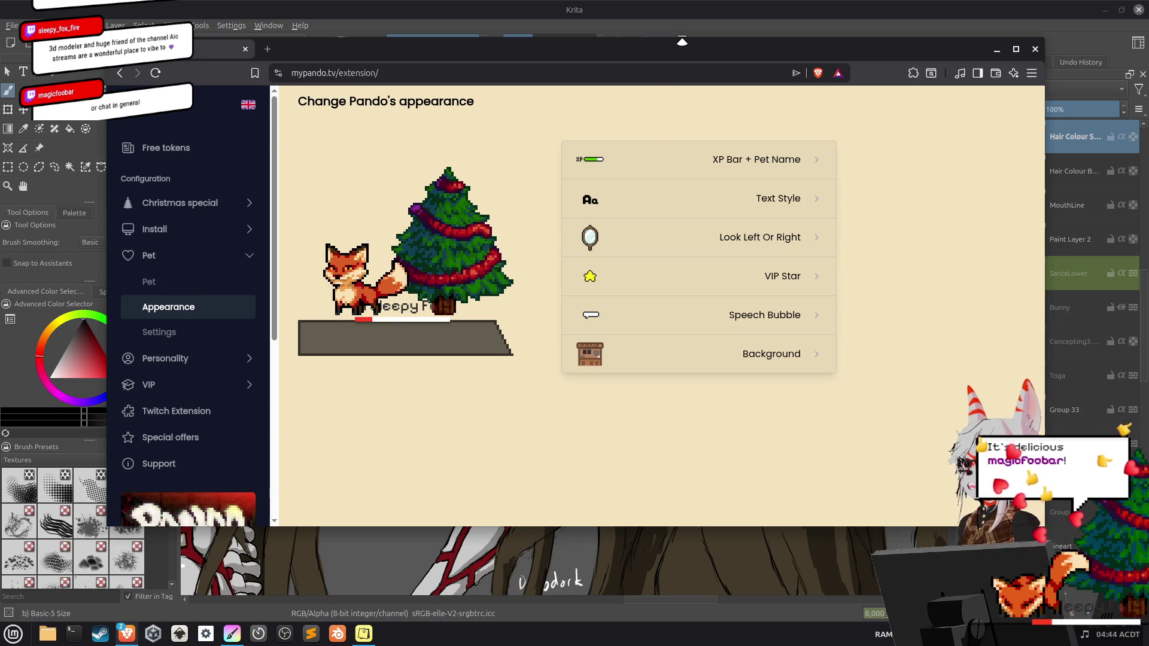
drag(680, 38, 680, 3)
drag(708, 527, 707, 578)
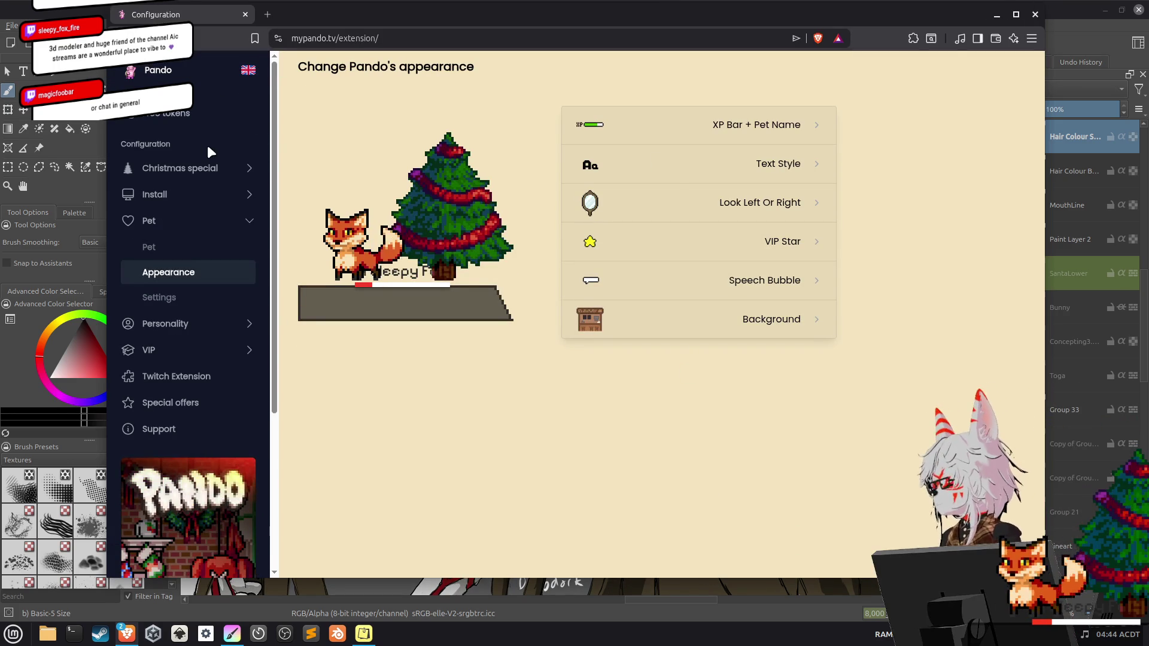
click(181, 302)
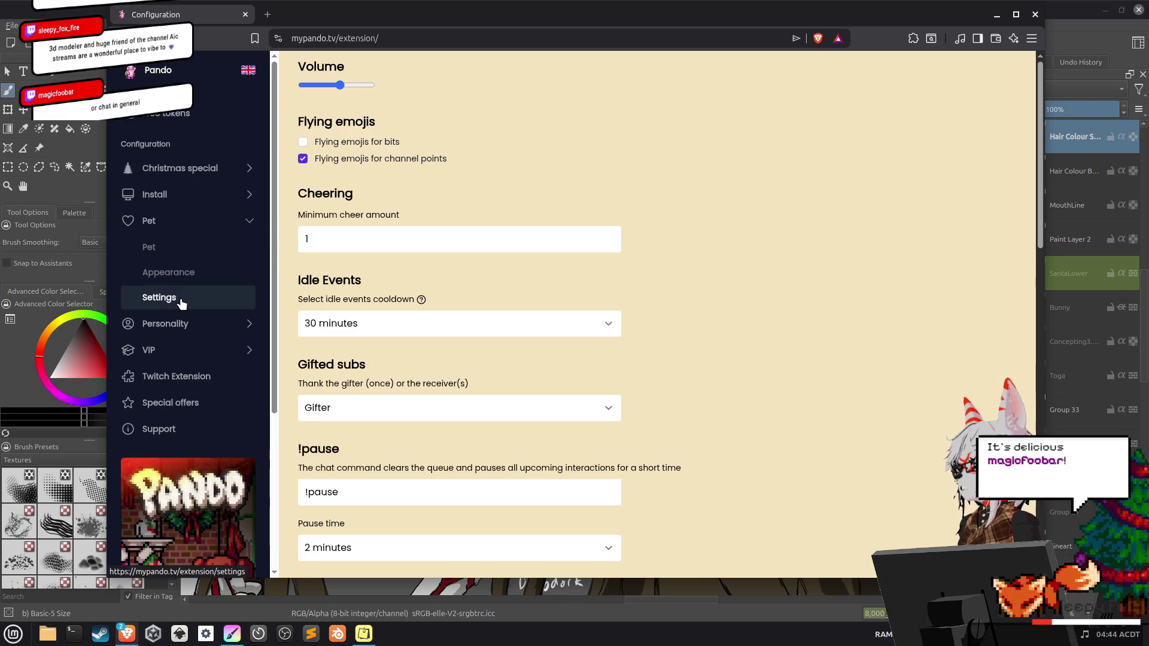
click(363, 239)
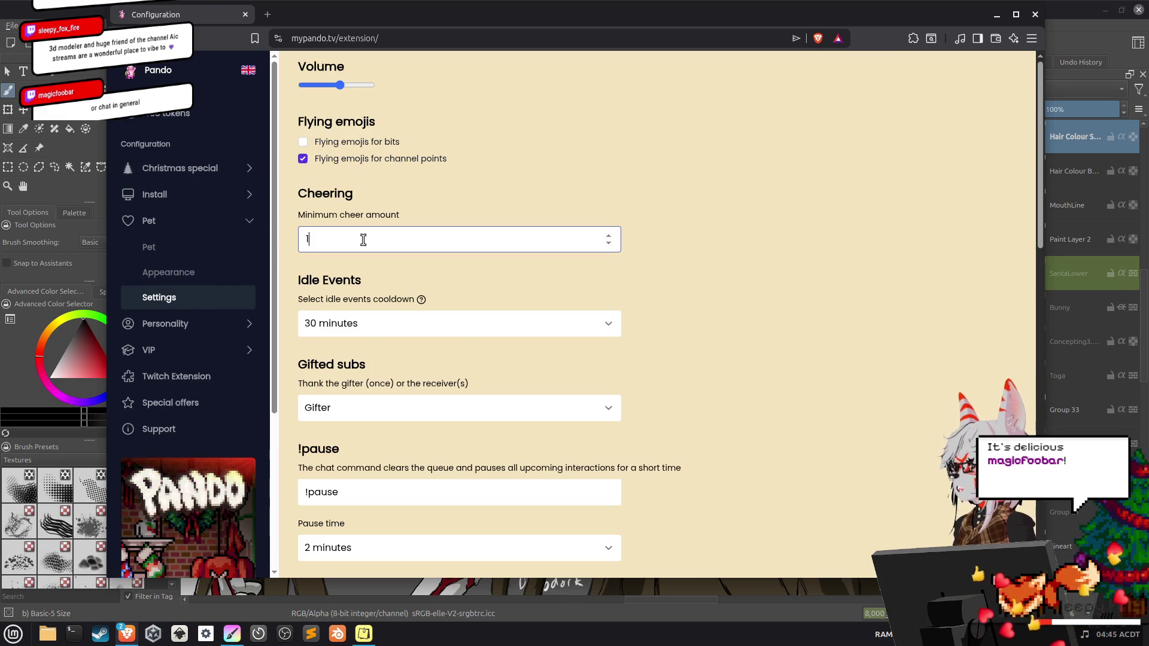
click(516, 207)
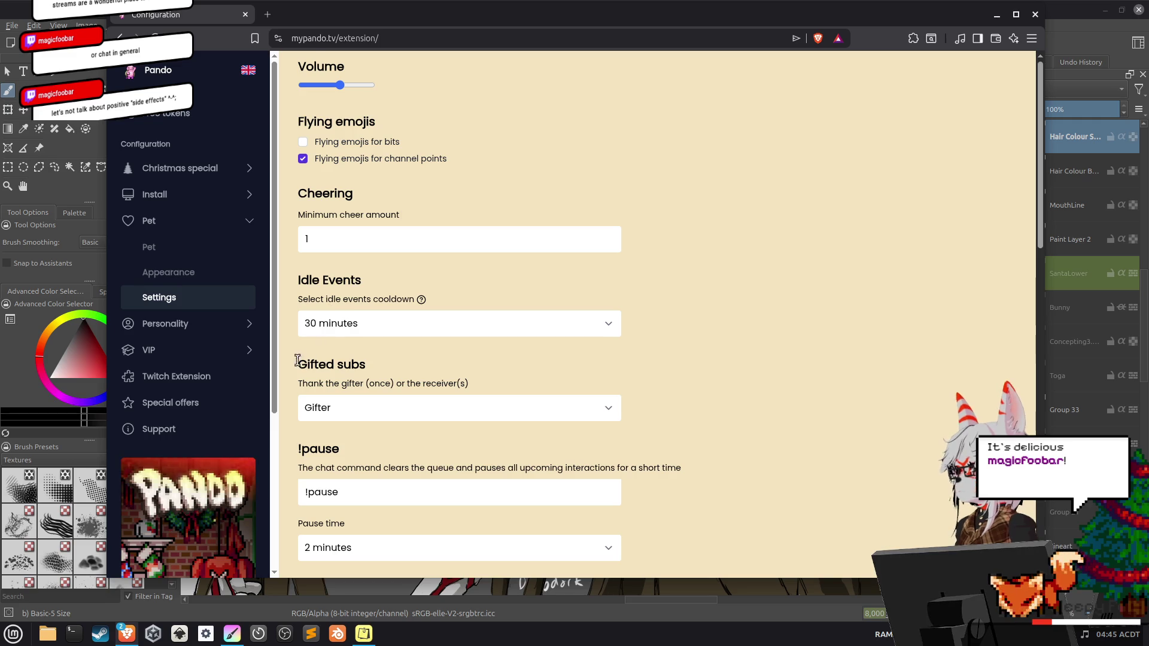
scroll(295, 369, down, 3)
scroll(295, 371, down, 3)
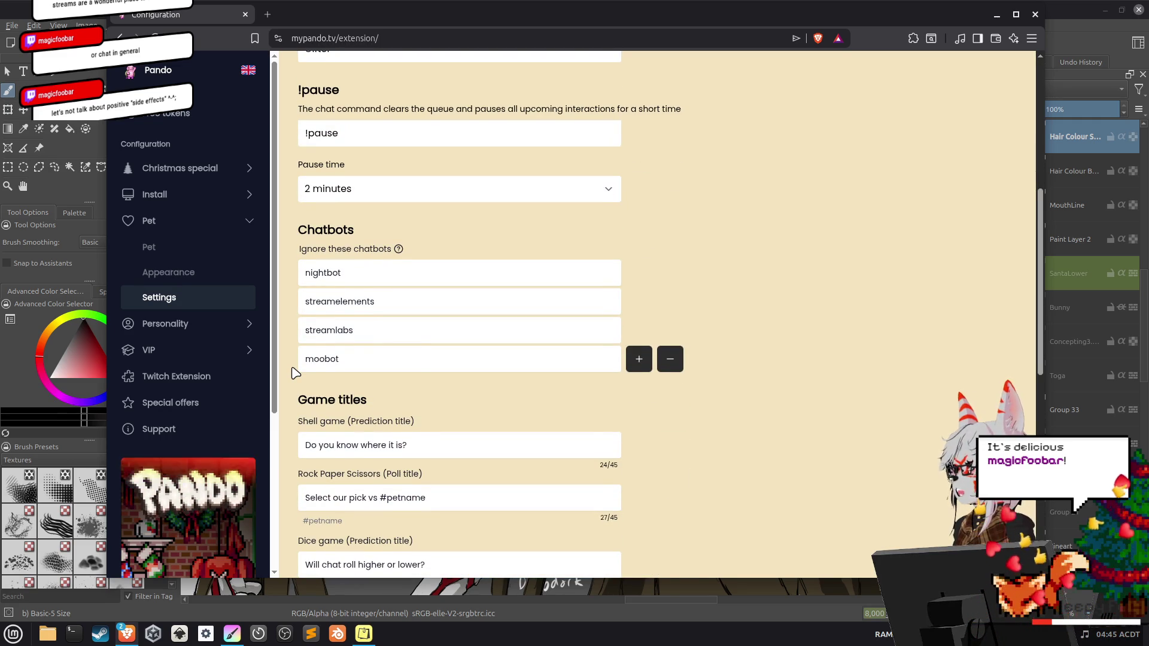
scroll(295, 372, down, 3)
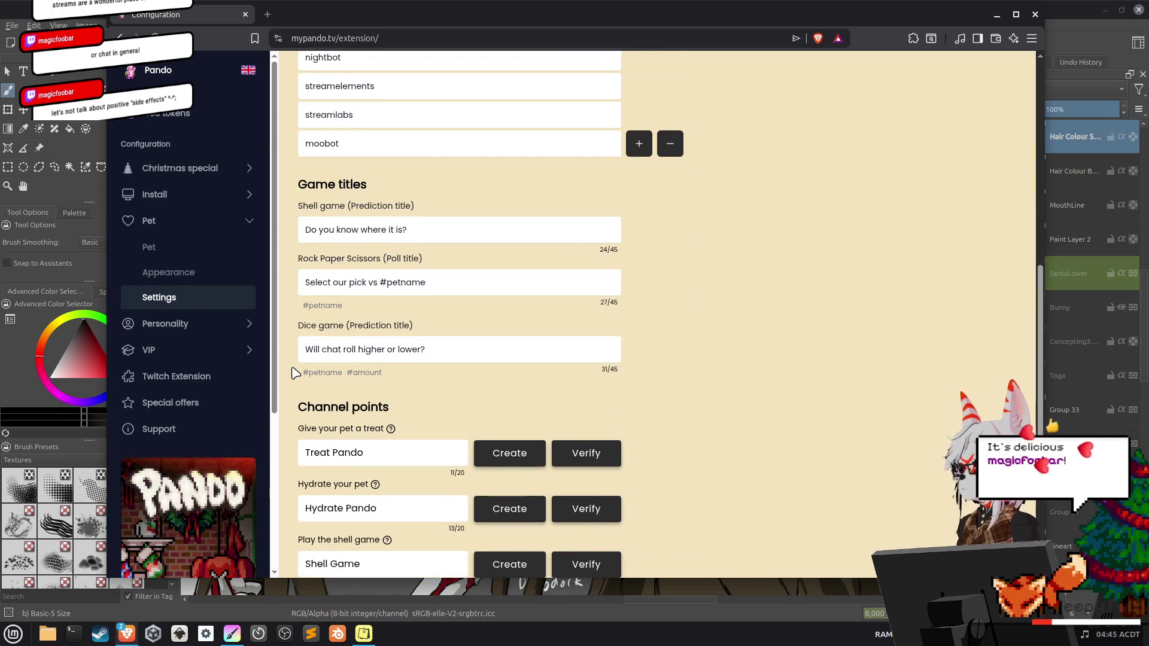
scroll(295, 372, down, 2)
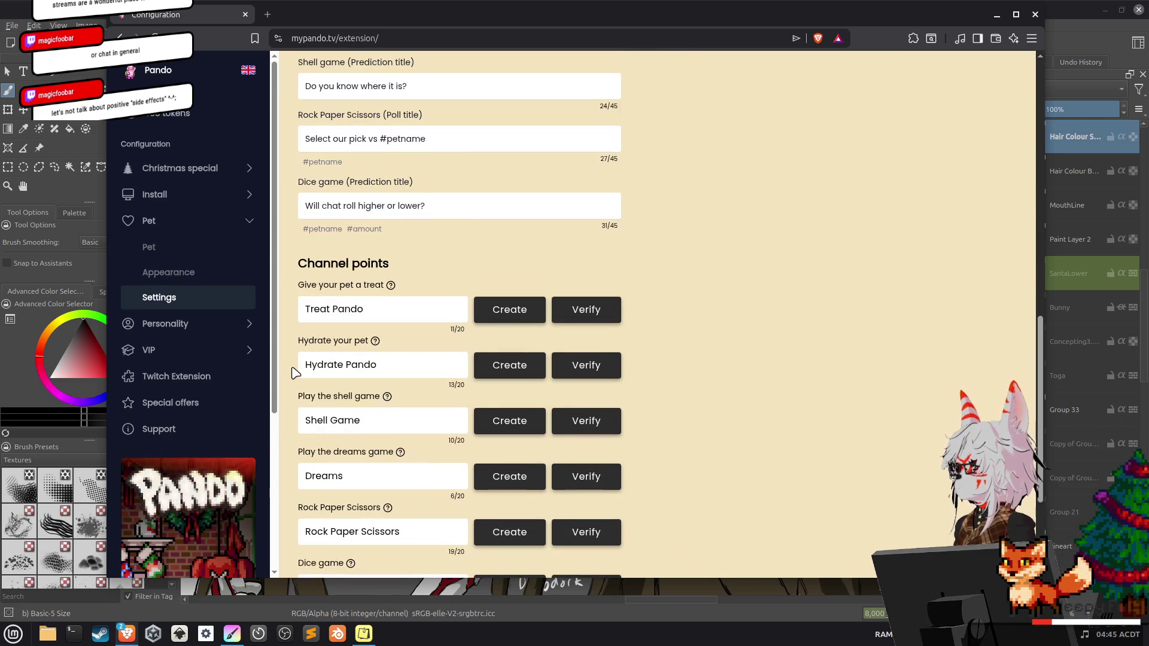
mouse_move(392, 286)
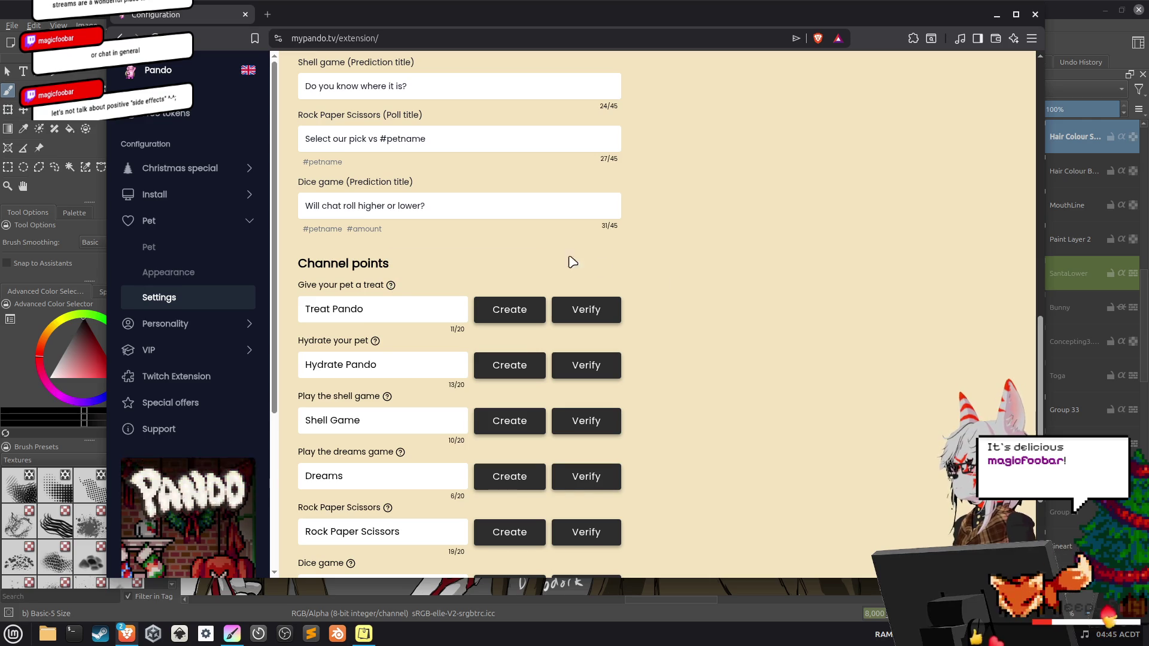
scroll(748, 337, down, 2)
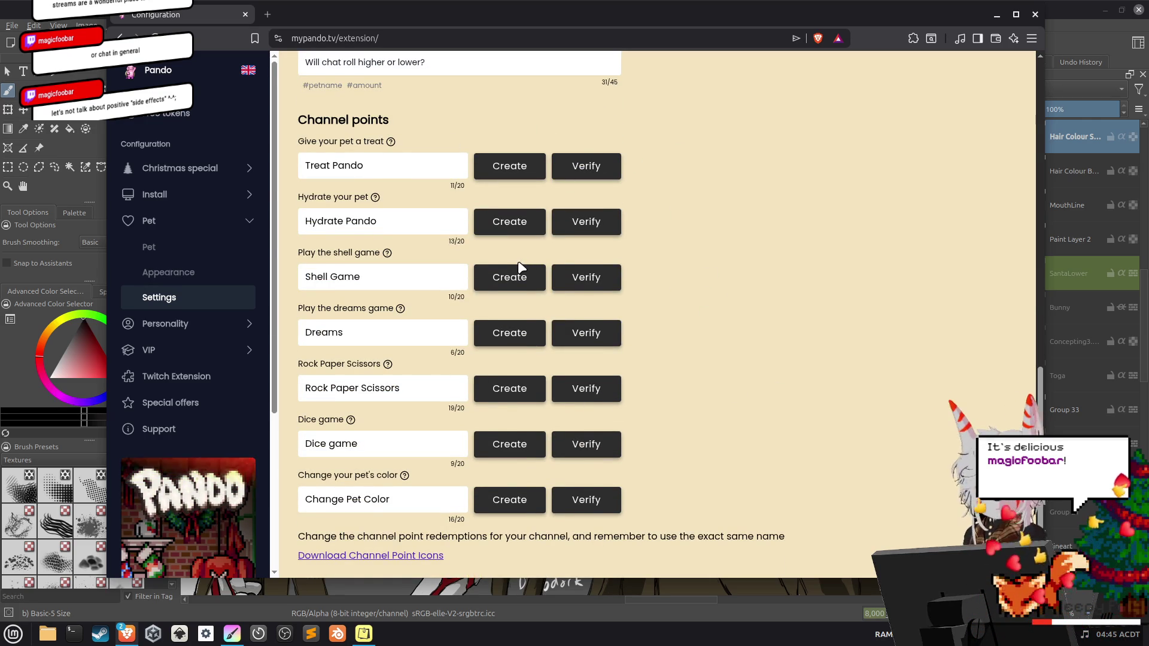
scroll(446, 485, down, 1)
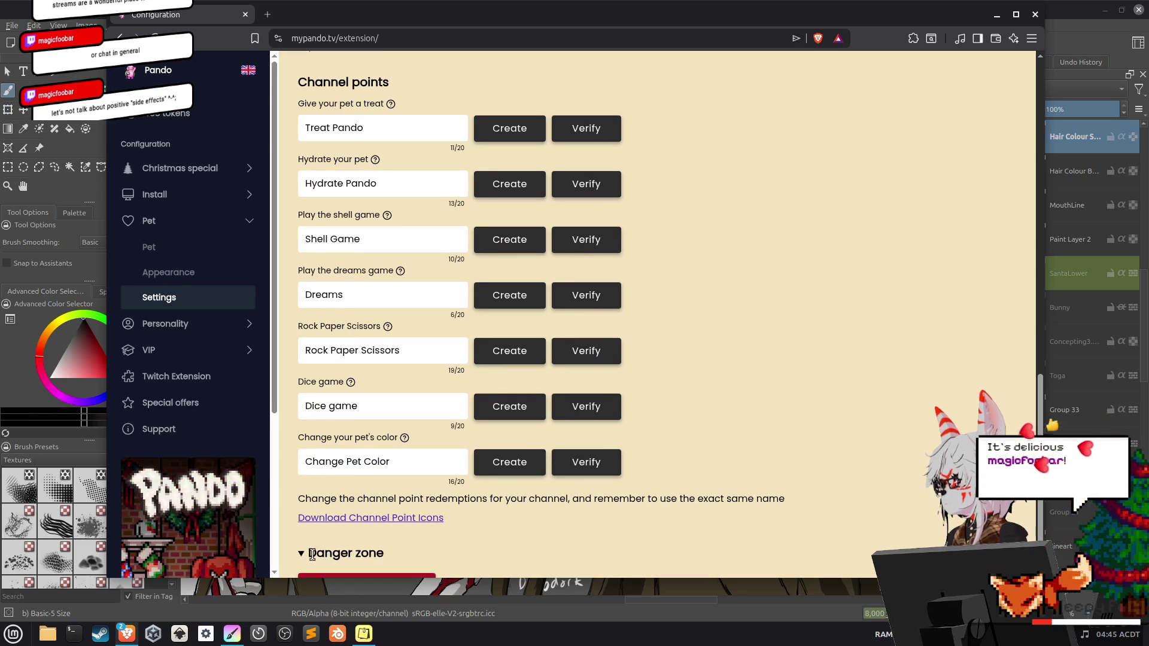
scroll(595, 475, down, 1)
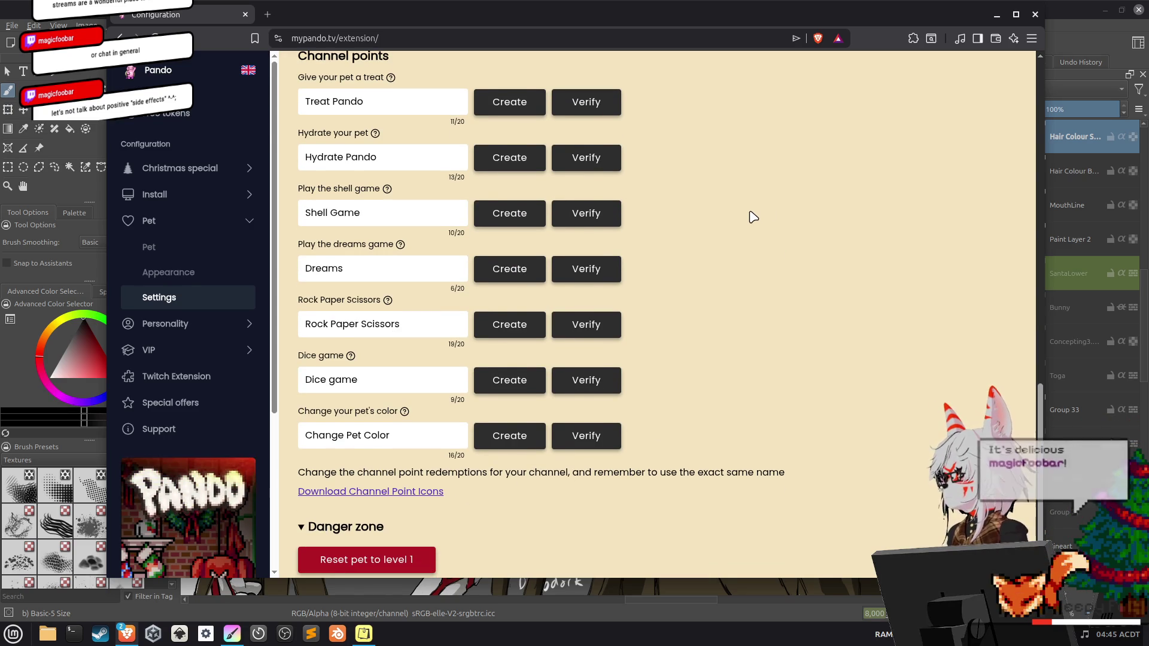
scroll(754, 217, up, 10)
scroll(754, 217, up, 3)
scroll(753, 216, up, 5)
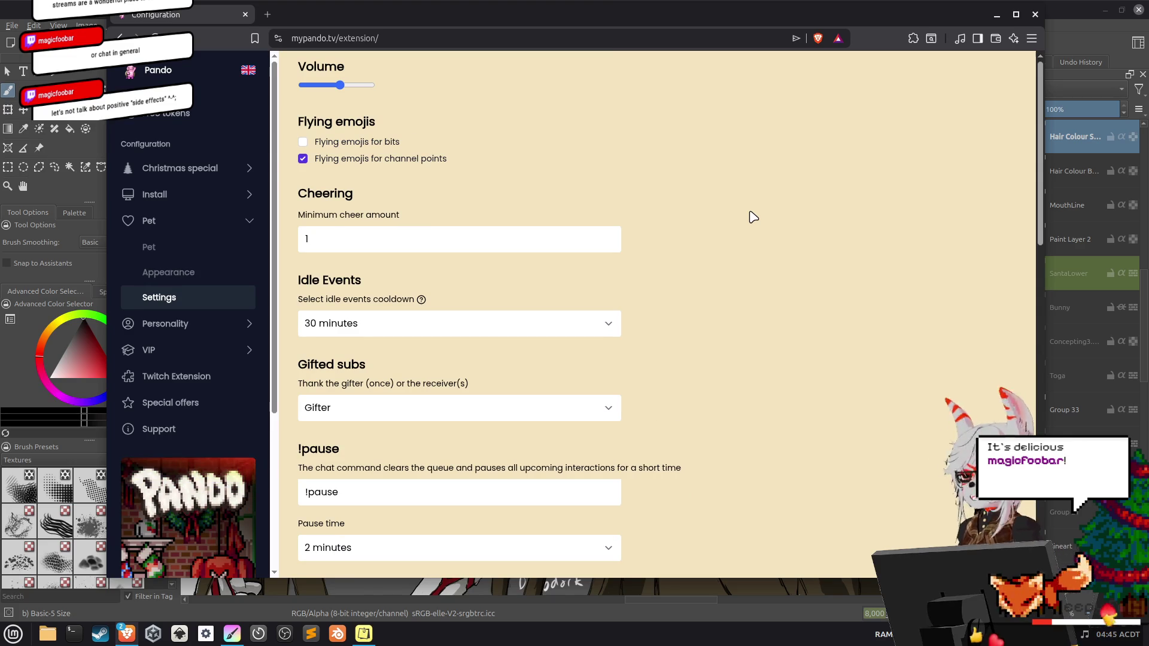
click(997, 14)
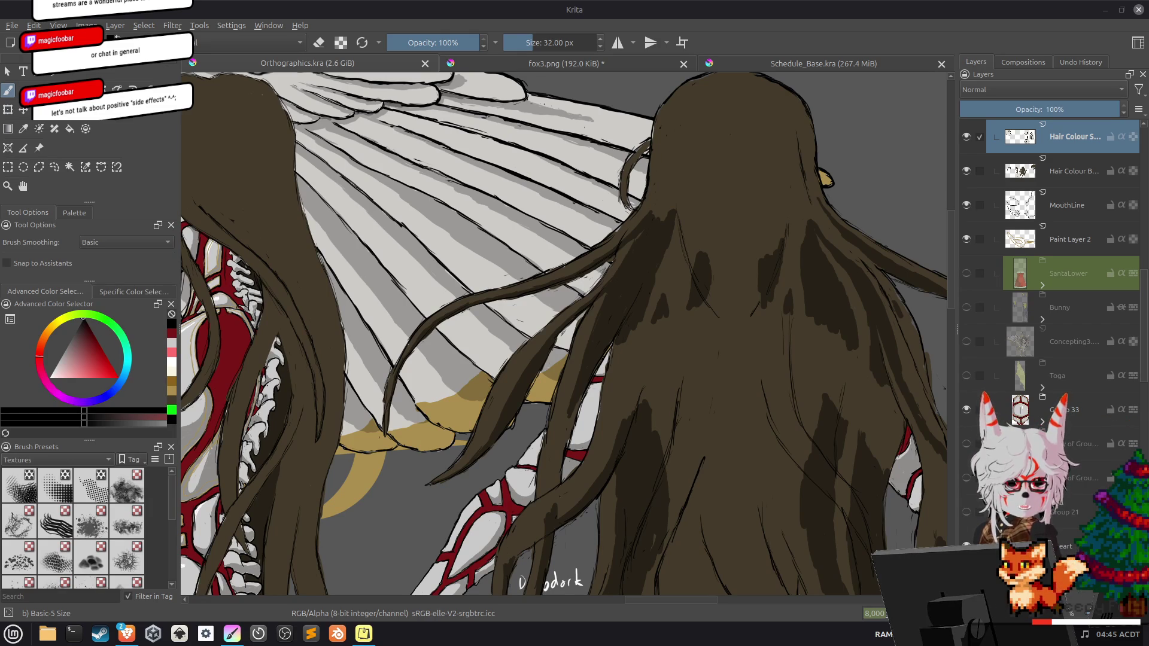
Sample the hair's dark brown and paint a shading stroke into the hair, then restore the Pando page.
drag(343, 323, 322, 317)
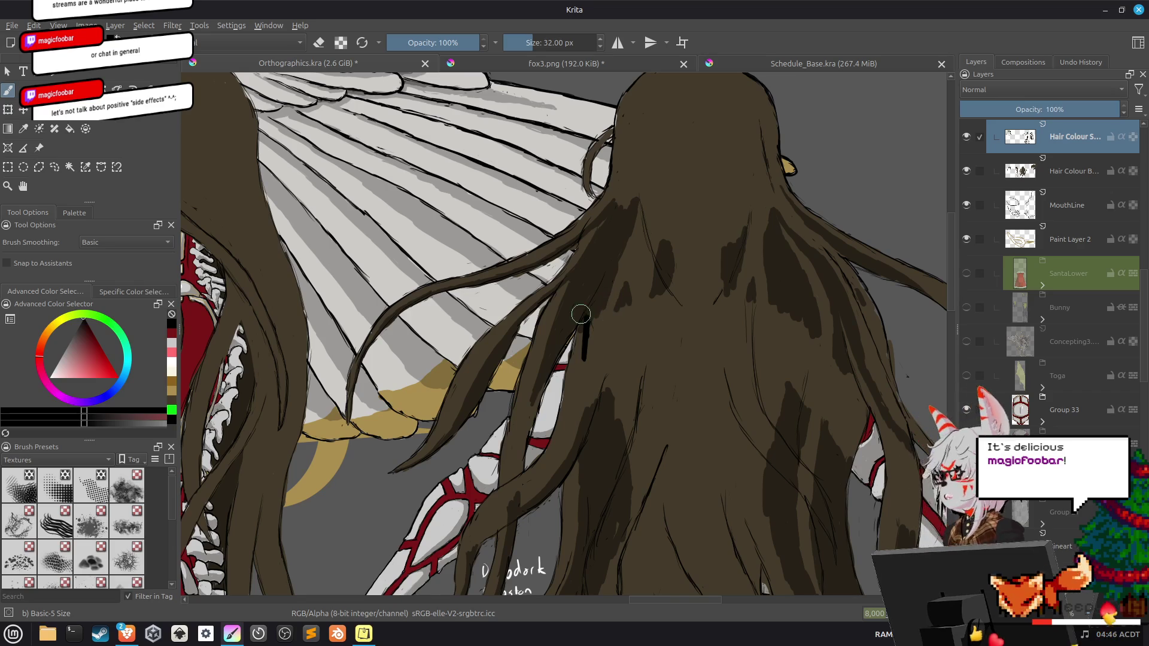
ctrl+click(589, 318)
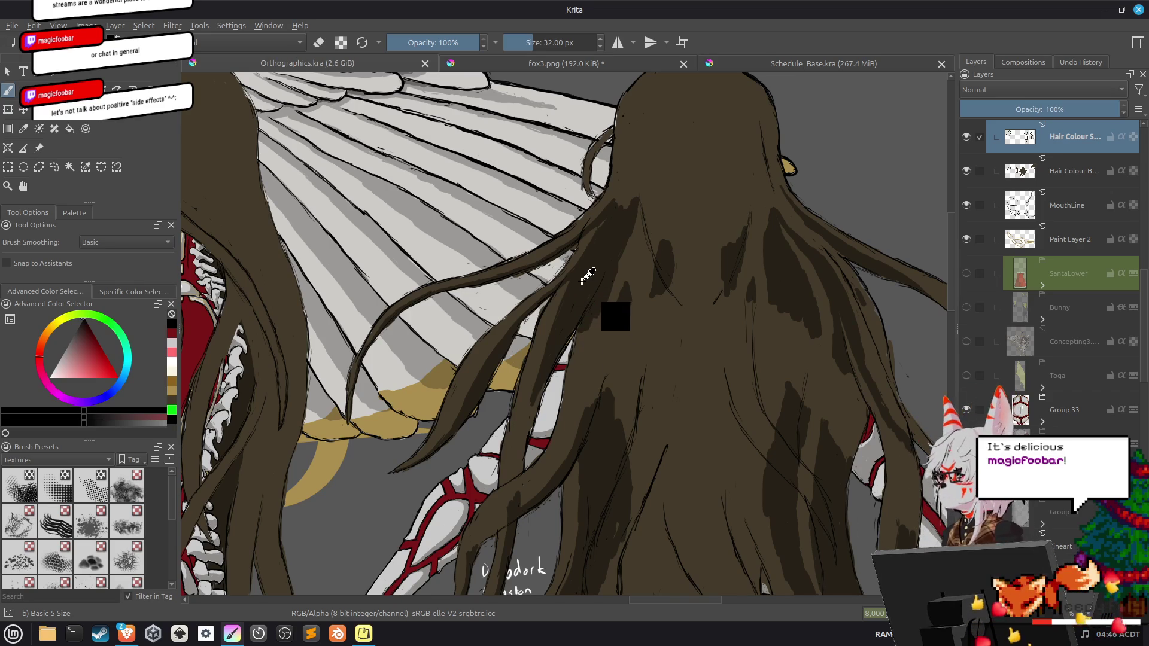
ctrl+click(587, 319)
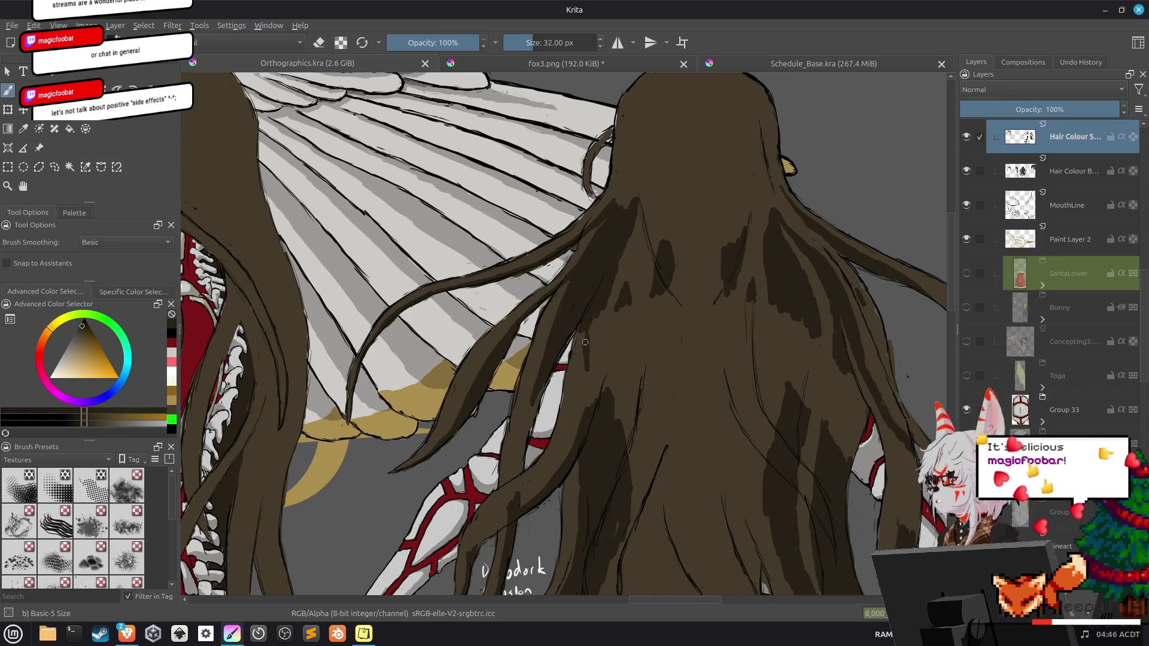
drag(588, 358, 594, 323)
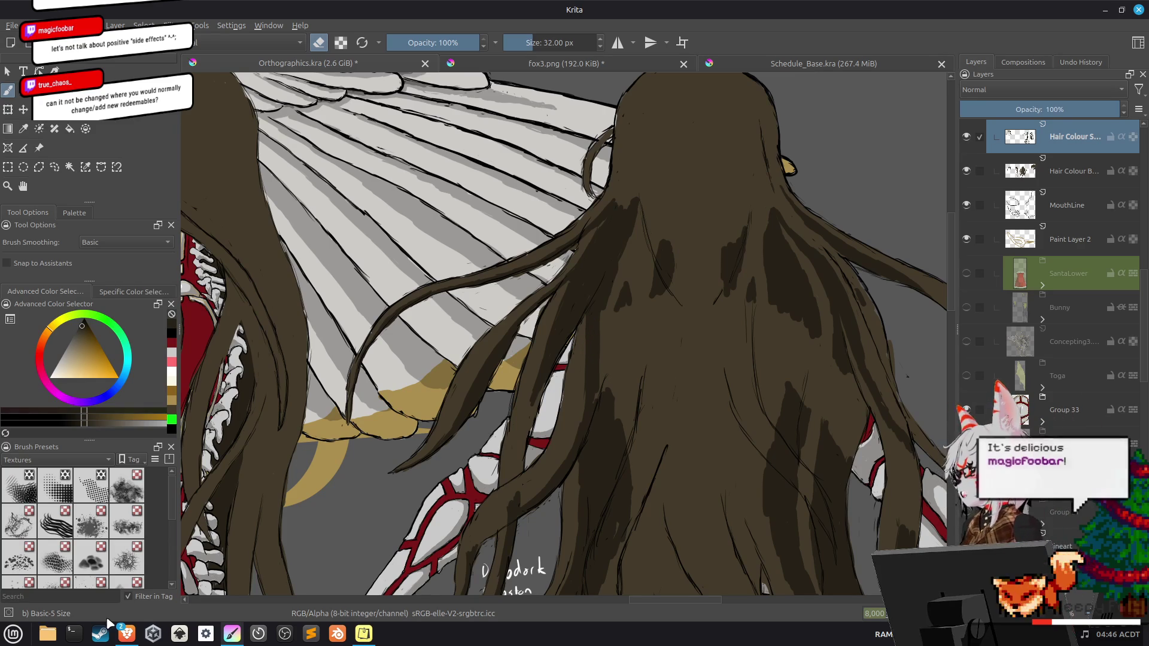
click(126, 634)
scroll(374, 347, down, 5)
scroll(377, 353, down, 5)
scroll(486, 246, down, 5)
scroll(485, 245, up, 3)
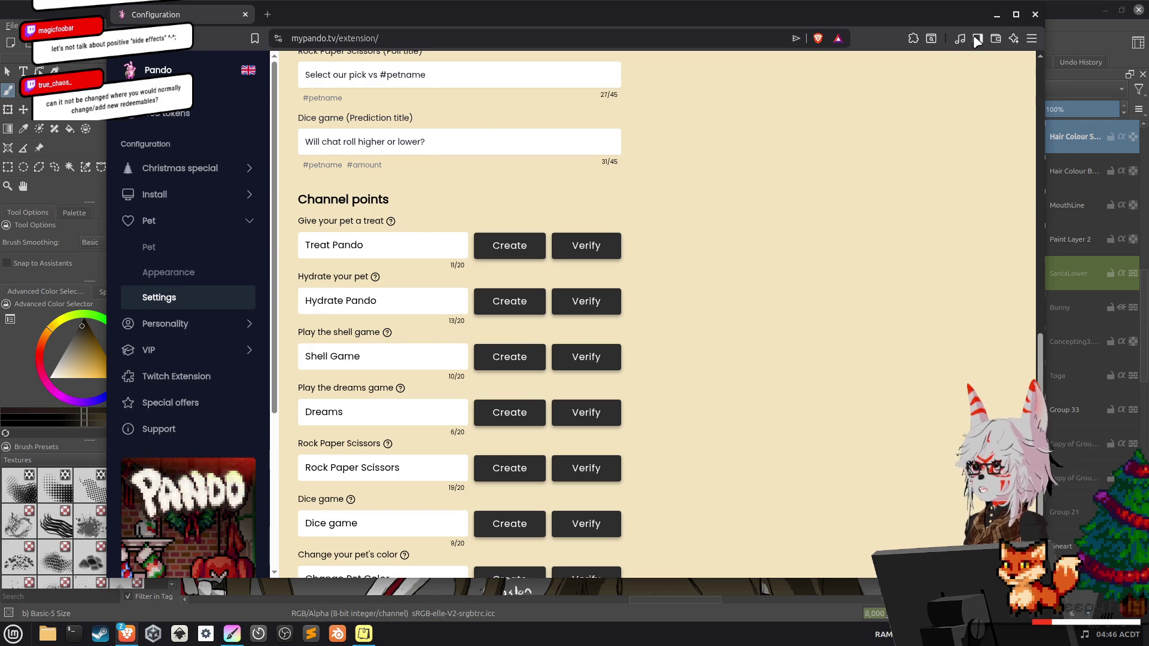
click(997, 15)
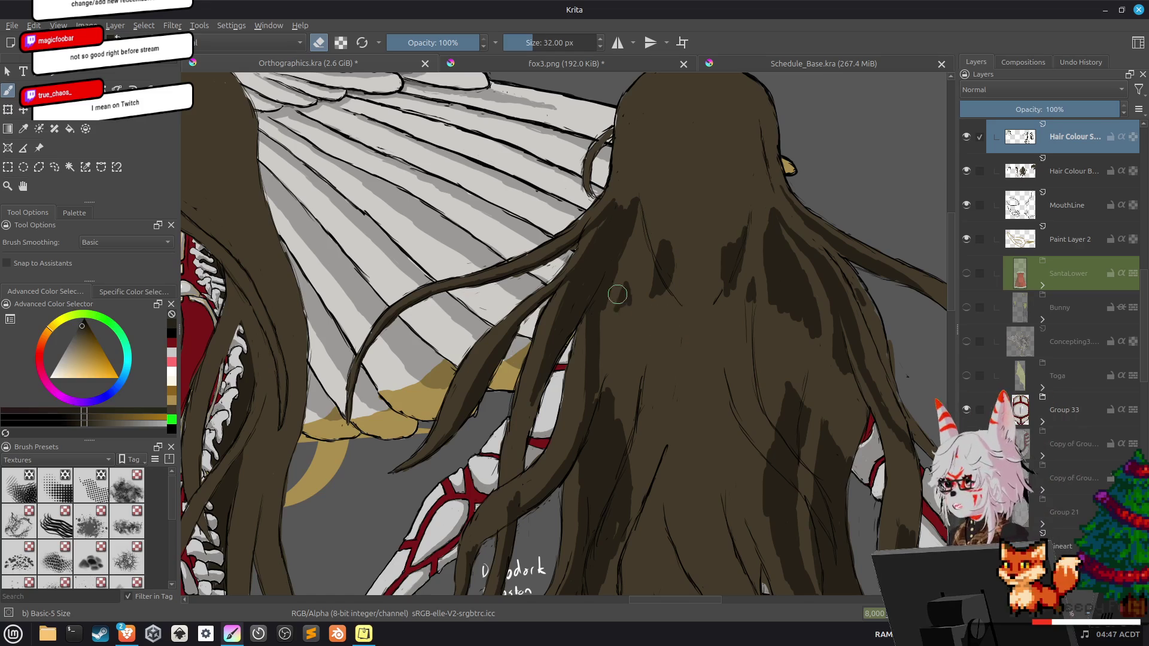
Turn off eraser mode, pan down to the wing's eye, and bring up the Twitch Channel Points page.
key(e)
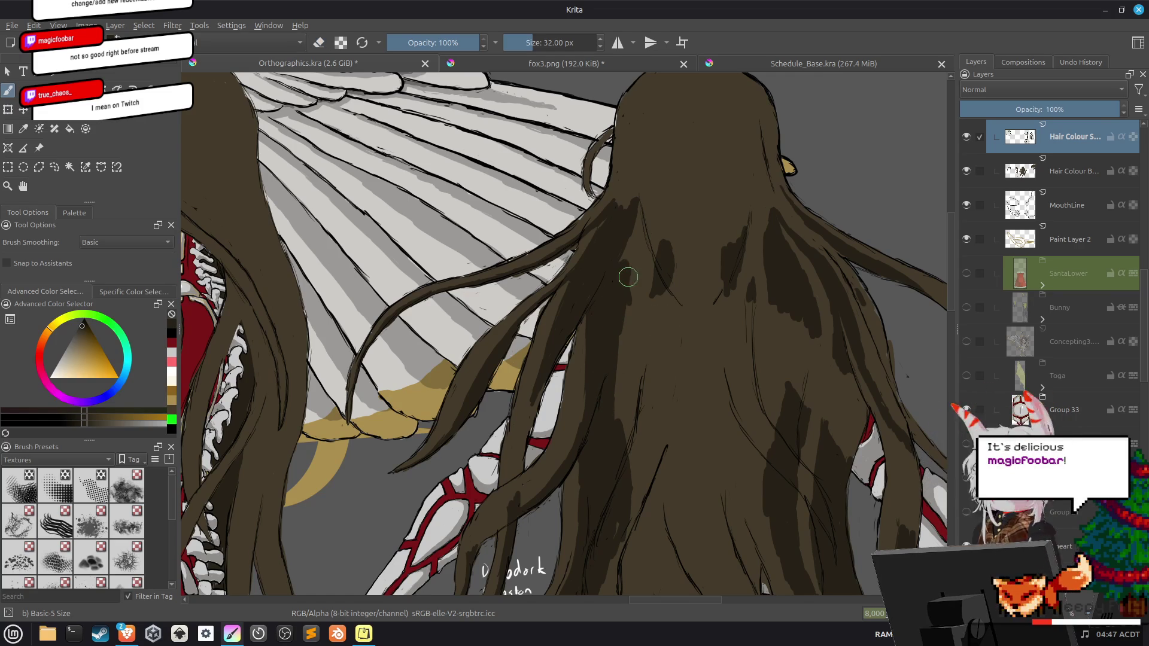
drag(611, 220, 615, 298)
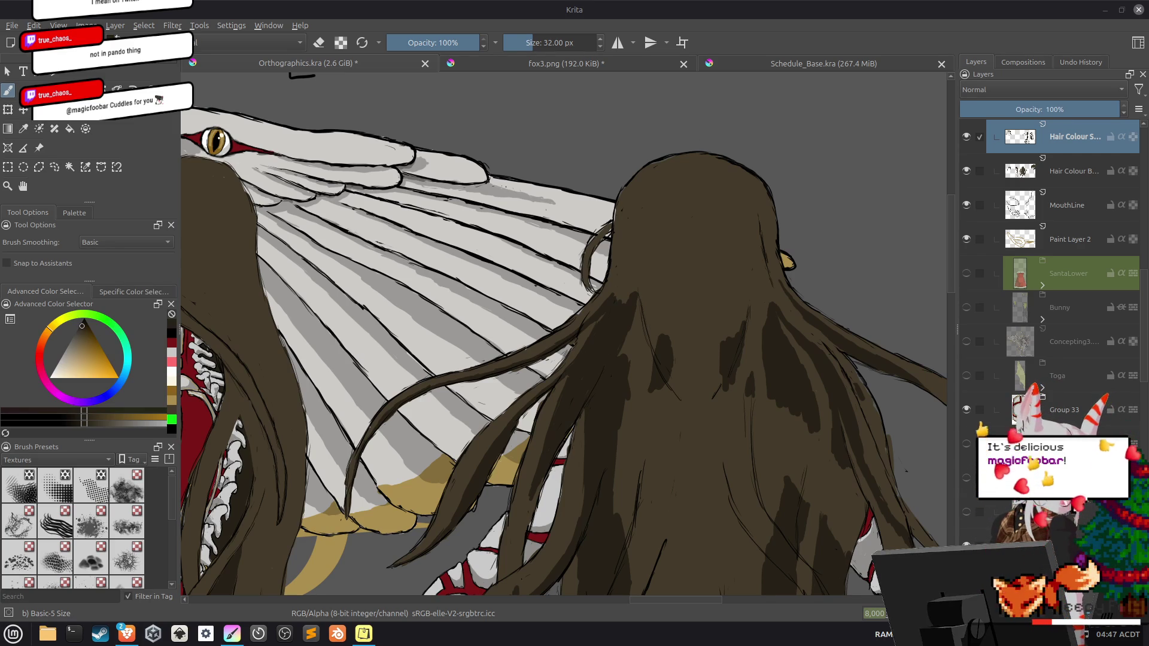
key(alt+Tab)
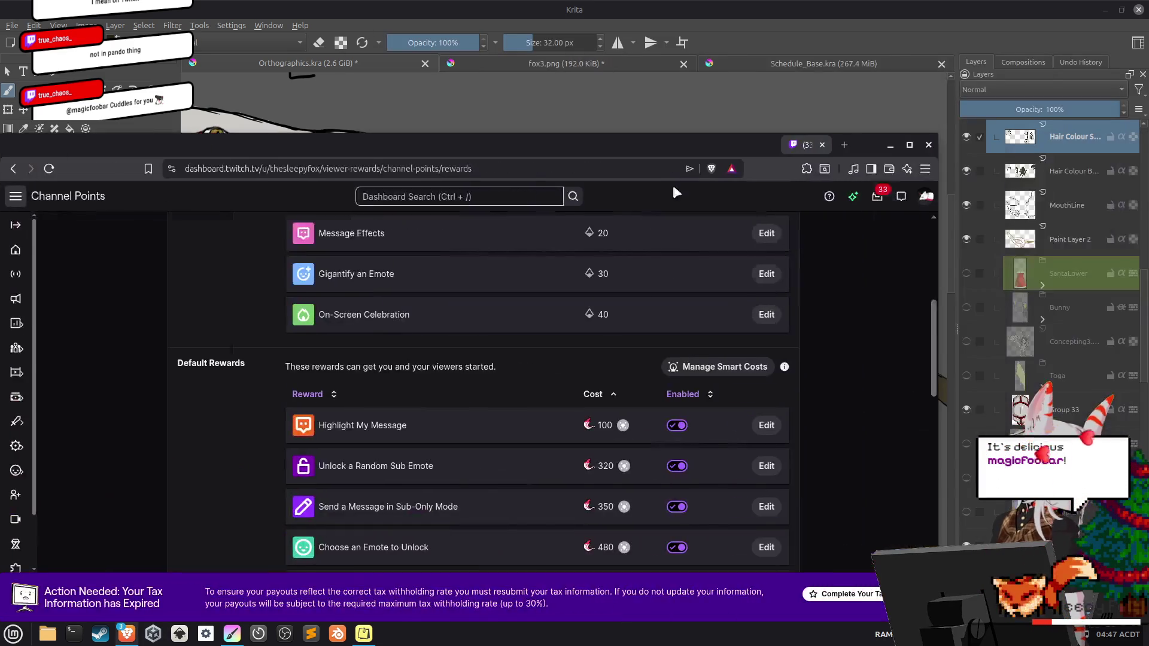
Reposition and maximize the browser to show more of the Twitch rewards list.
drag(783, 152, 867, 63)
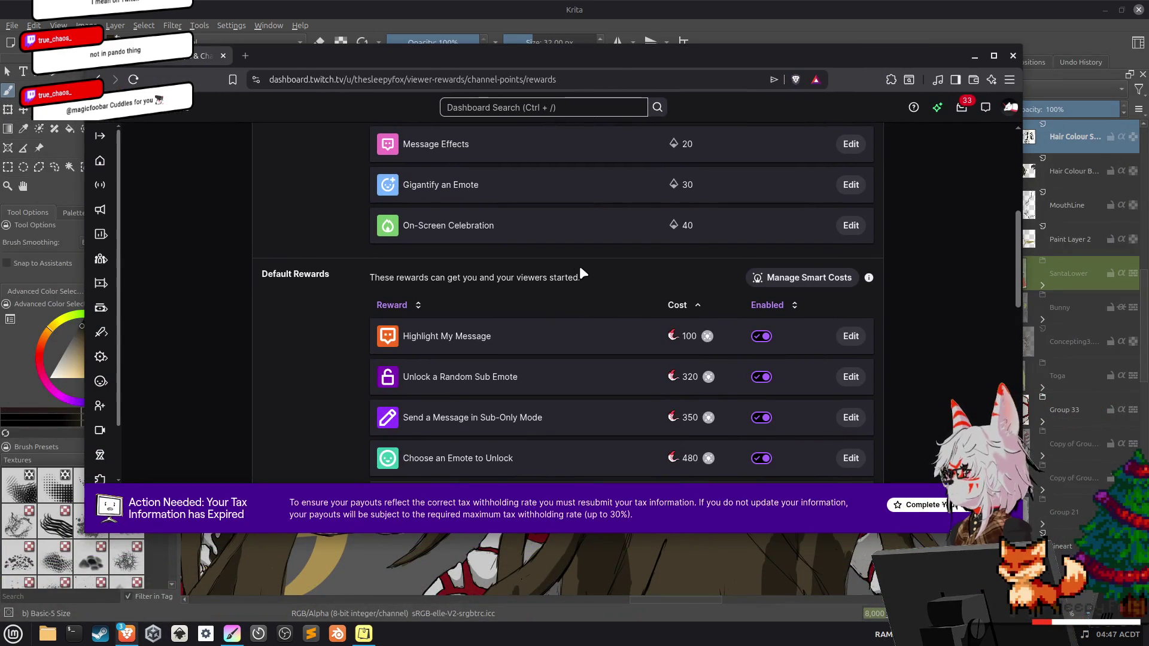
scroll(561, 288, down, 5)
scroll(563, 291, down, 3)
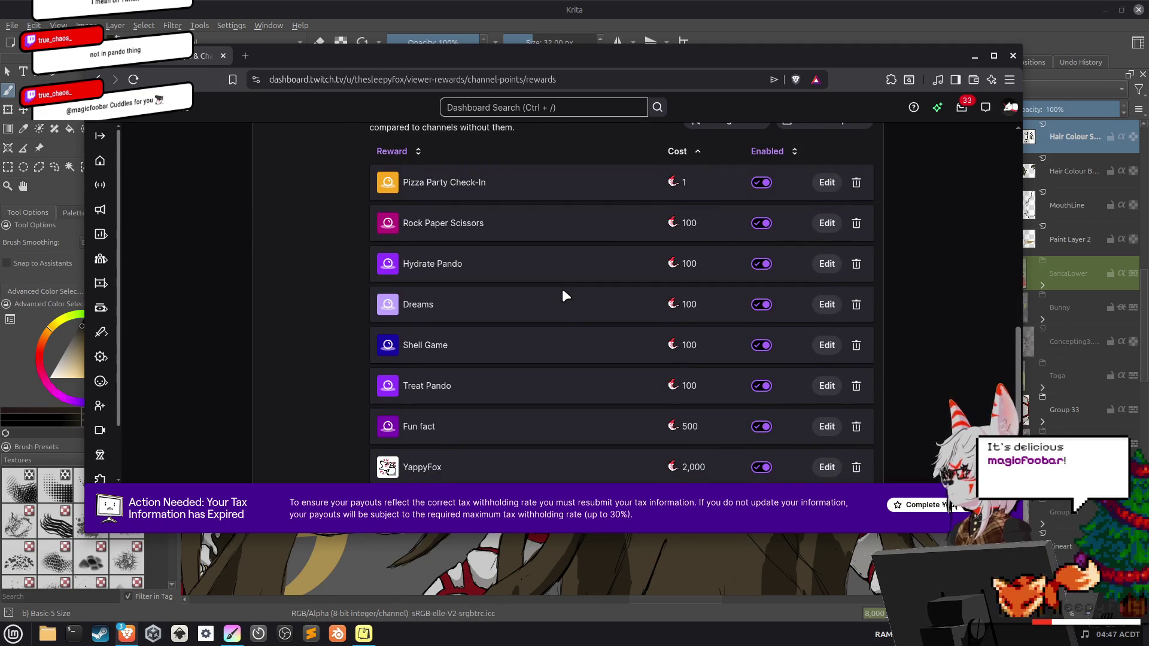
scroll(562, 289, down, 3)
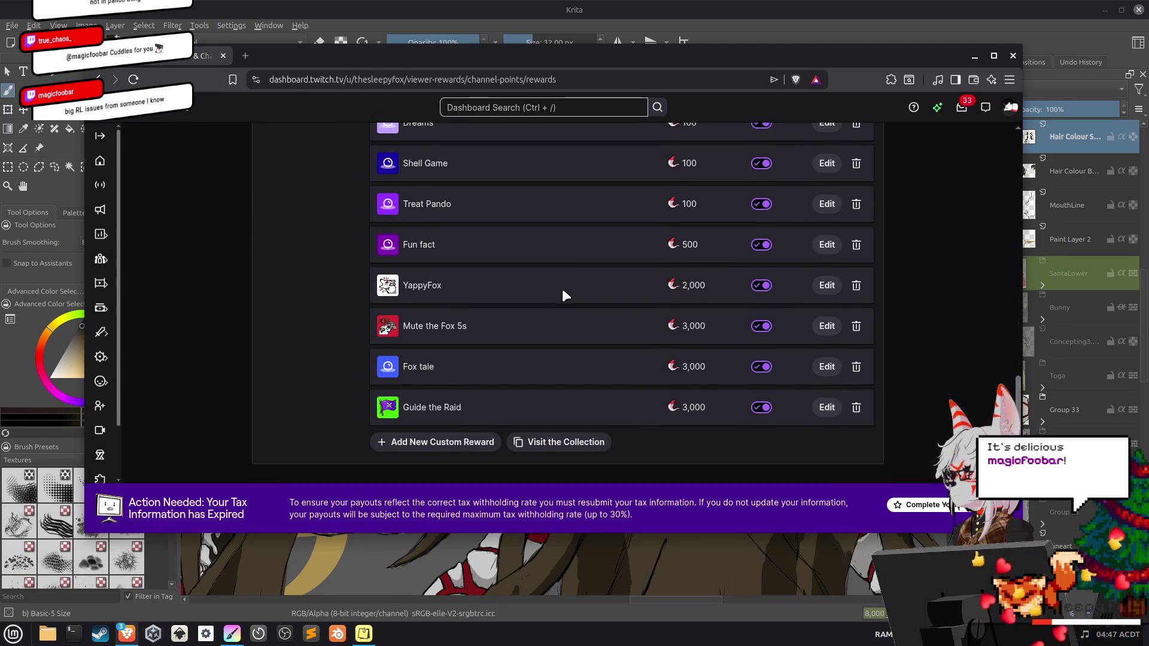
scroll(562, 289, up, 4)
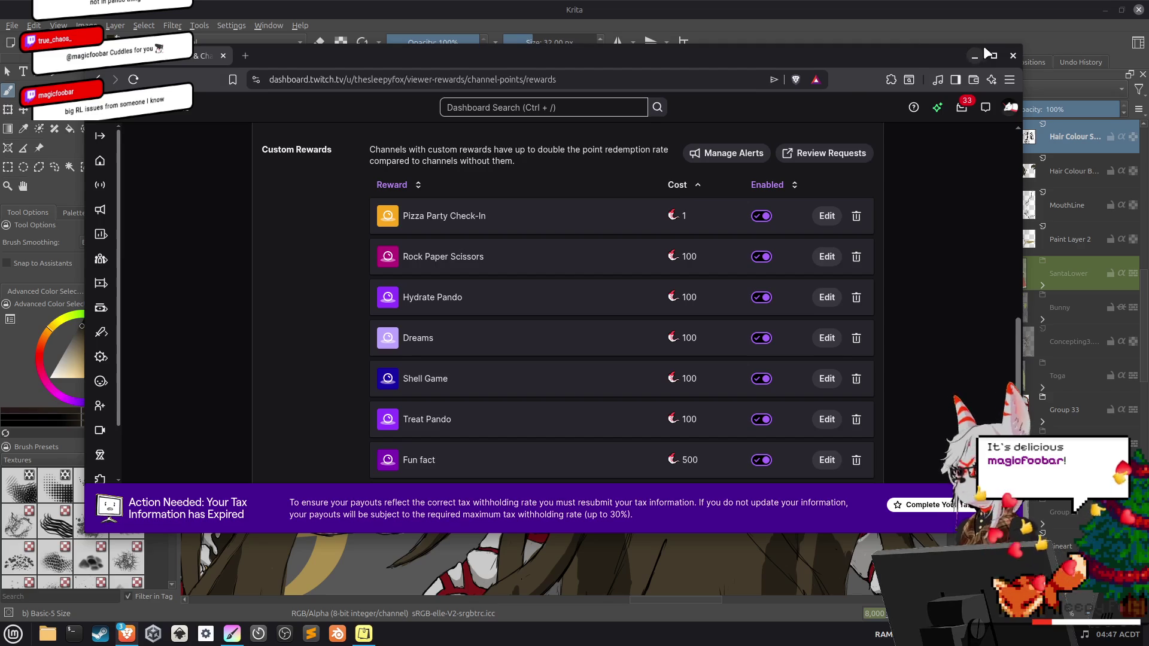
click(994, 55)
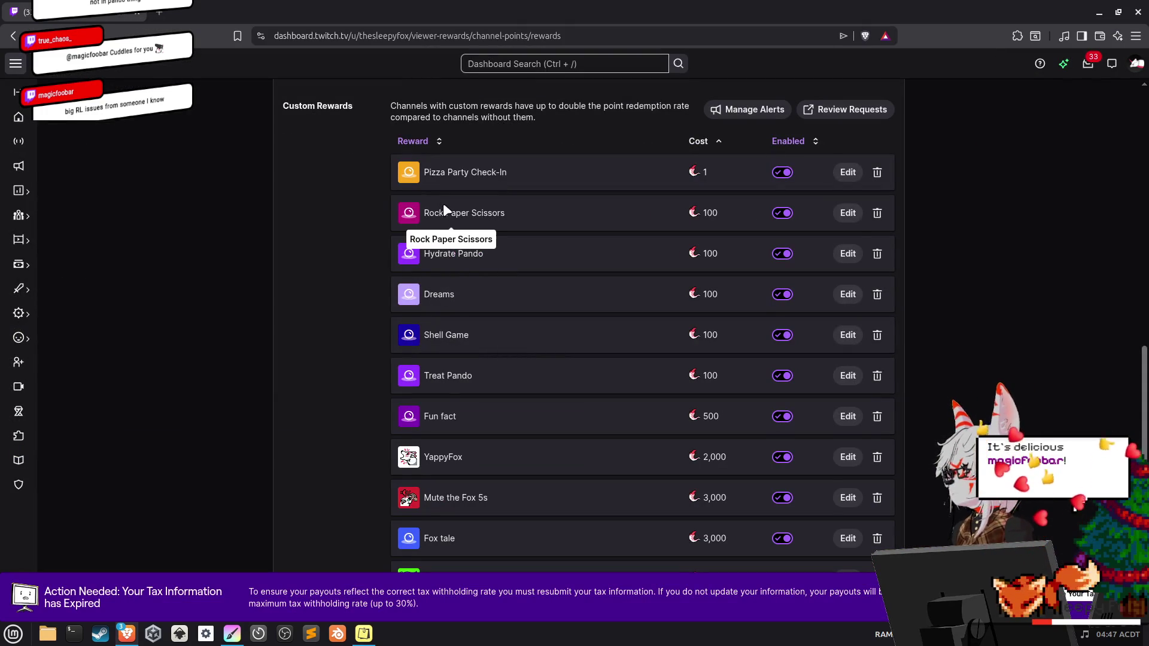
Set the Hydrate Pando reward cost to 1 and minimize the browser back to Krita.
click(848, 253)
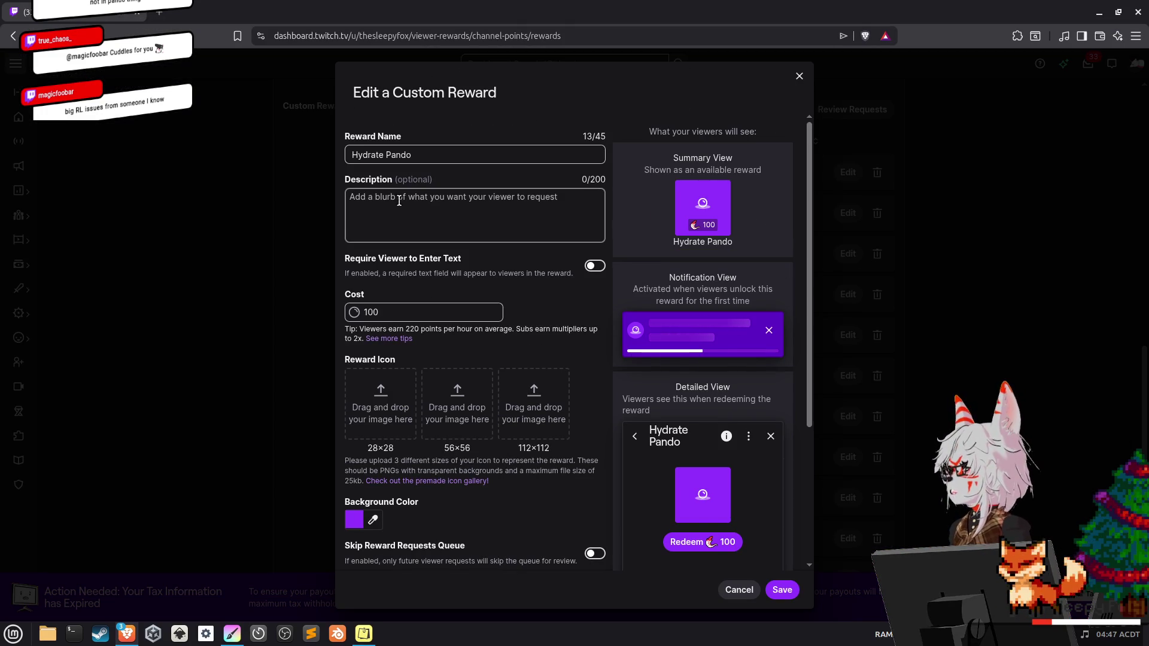
click(392, 310)
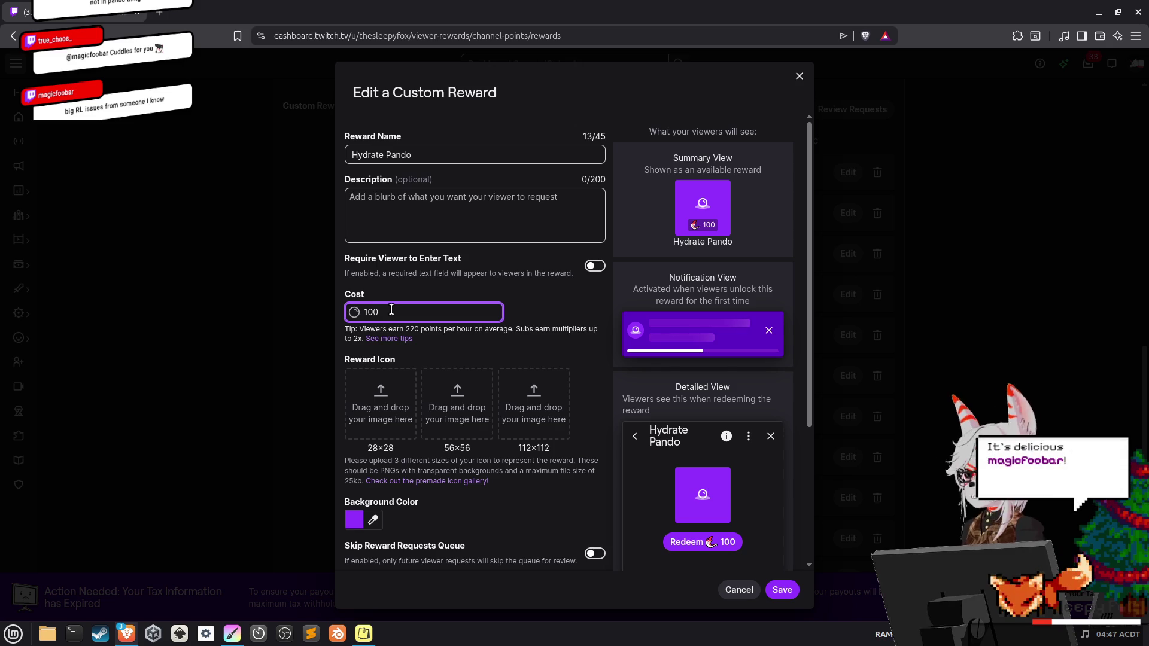
text(1)
click(791, 592)
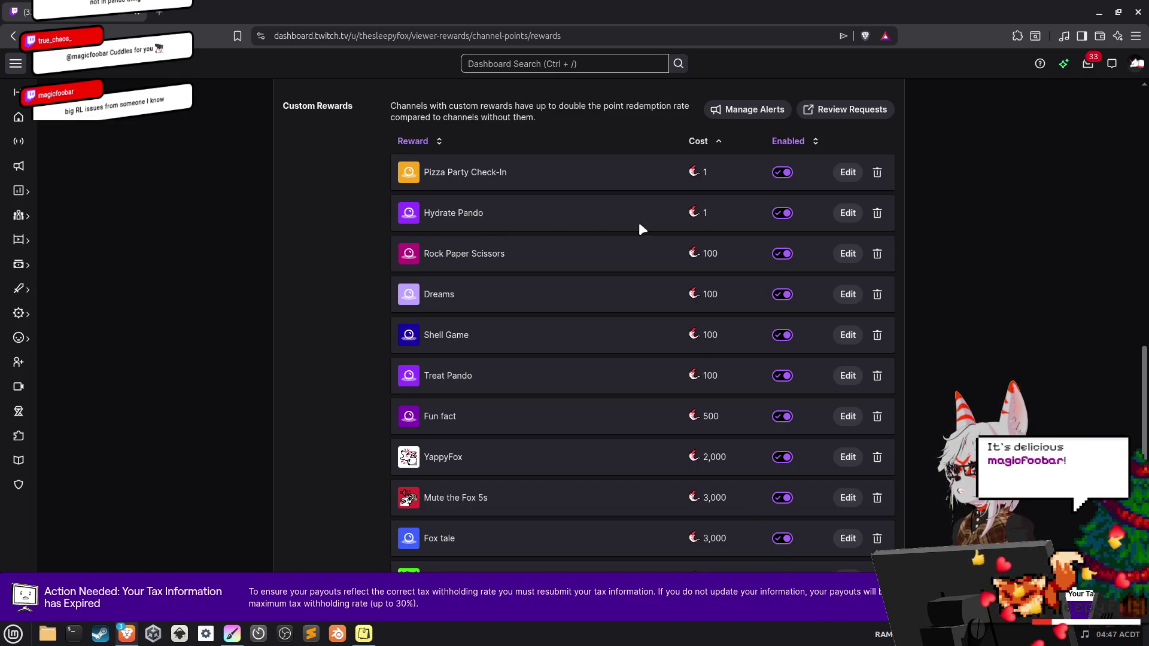
click(1099, 12)
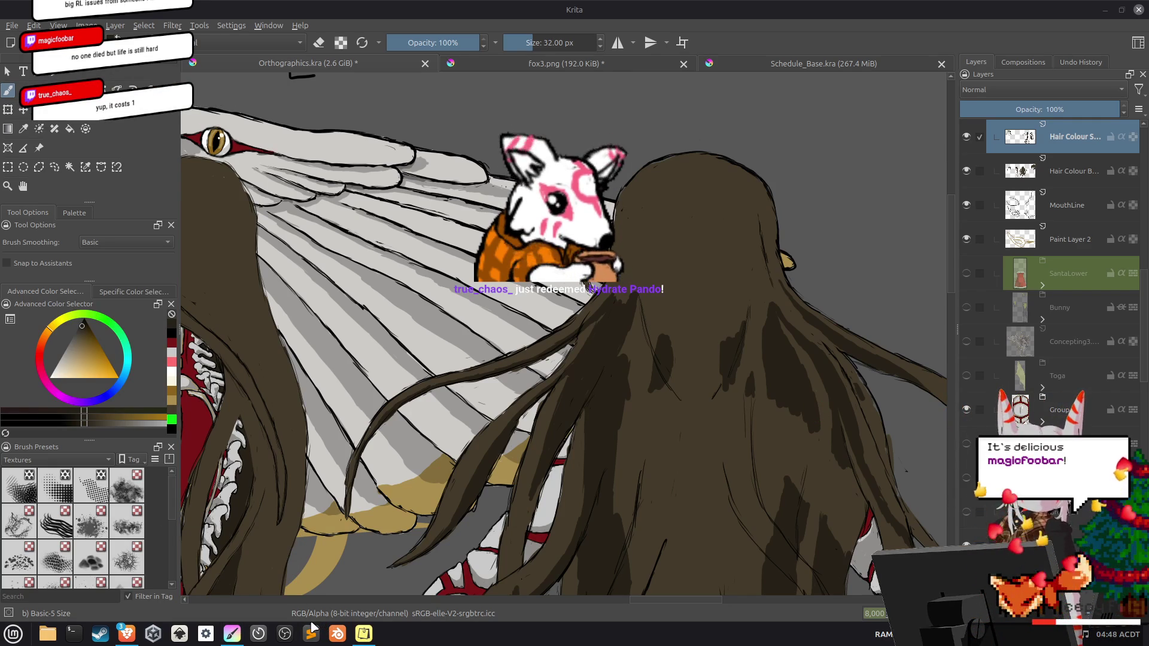
Restore the Twitch rewards list and change Treat Pando's cost from 100 to 1.
click(127, 635)
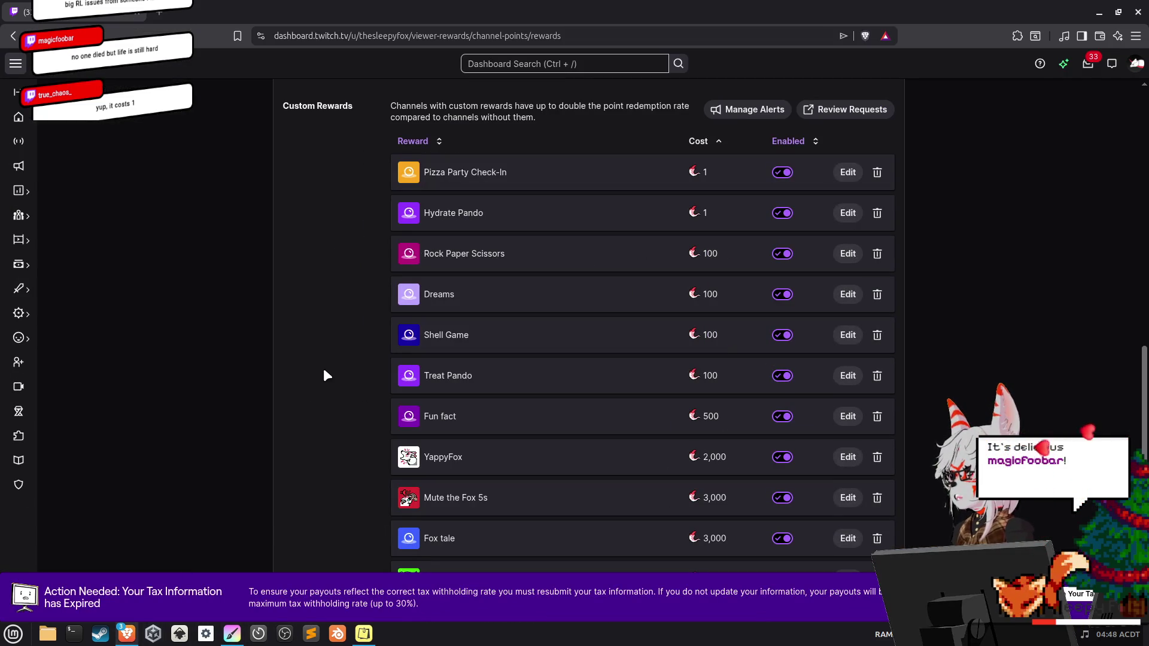
click(846, 376)
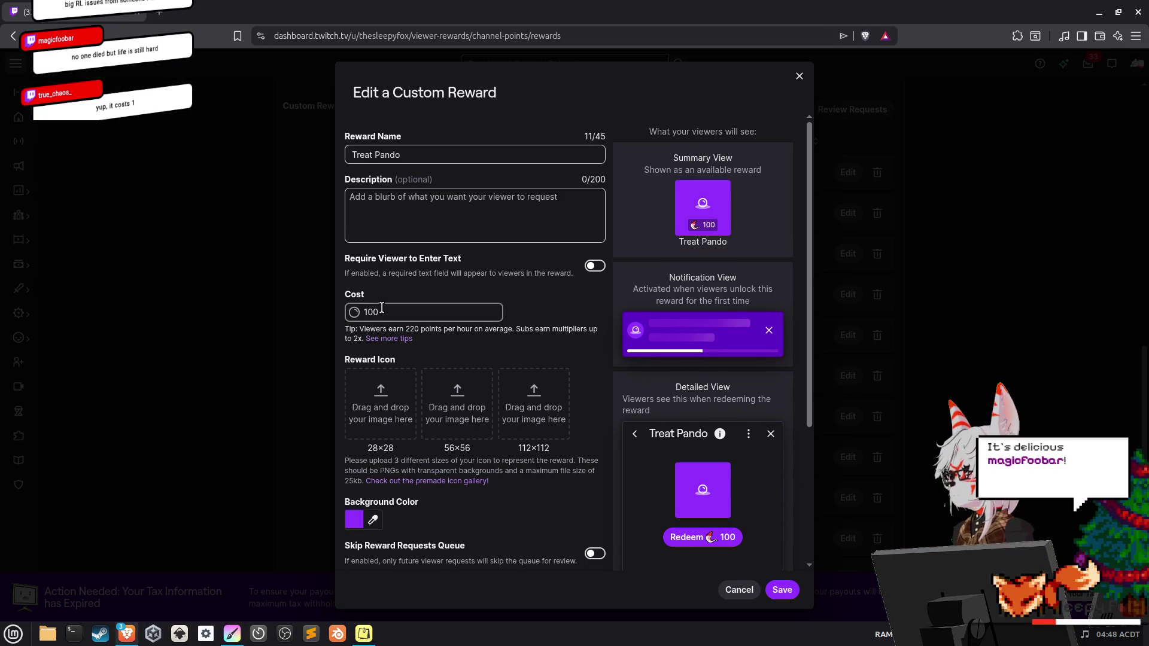
key(BackSpace)
key(BackSpace)
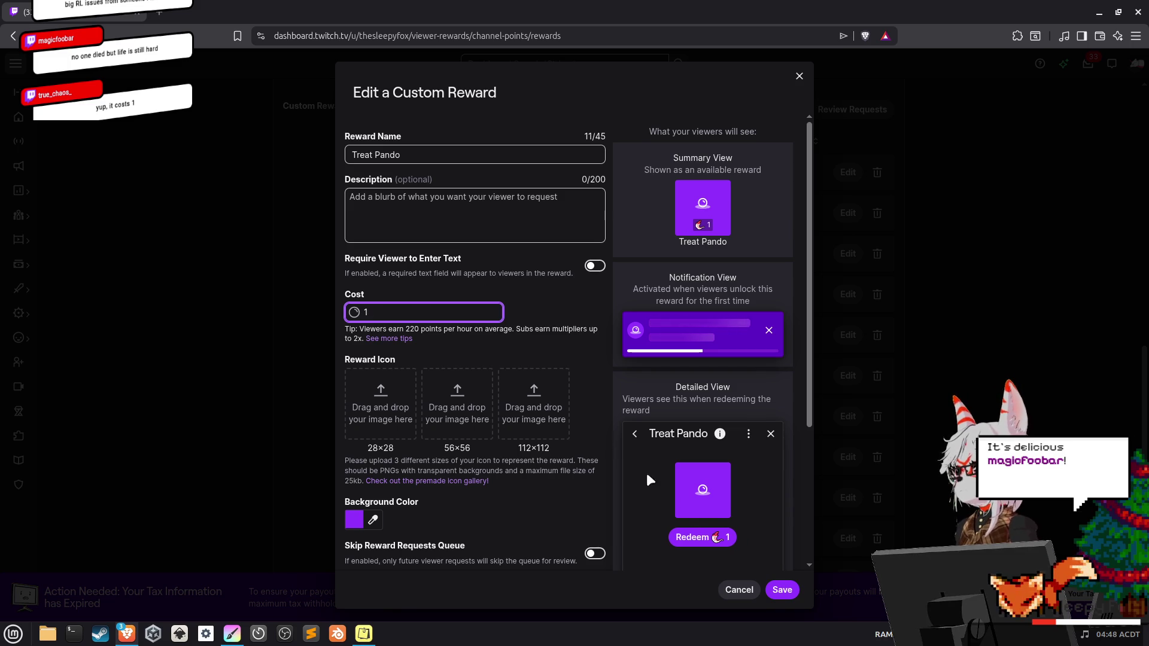
click(781, 588)
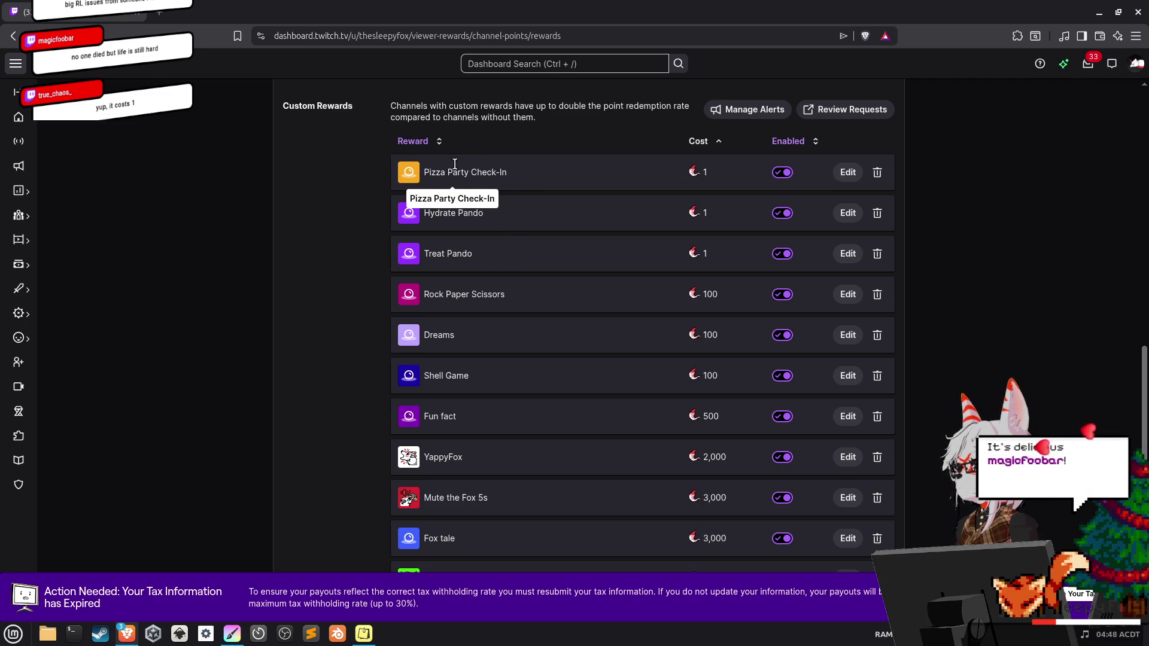
Check the Pando configuration page's Channel points, then minimize it and the Twitch dashboard.
mouse_move(128, 638)
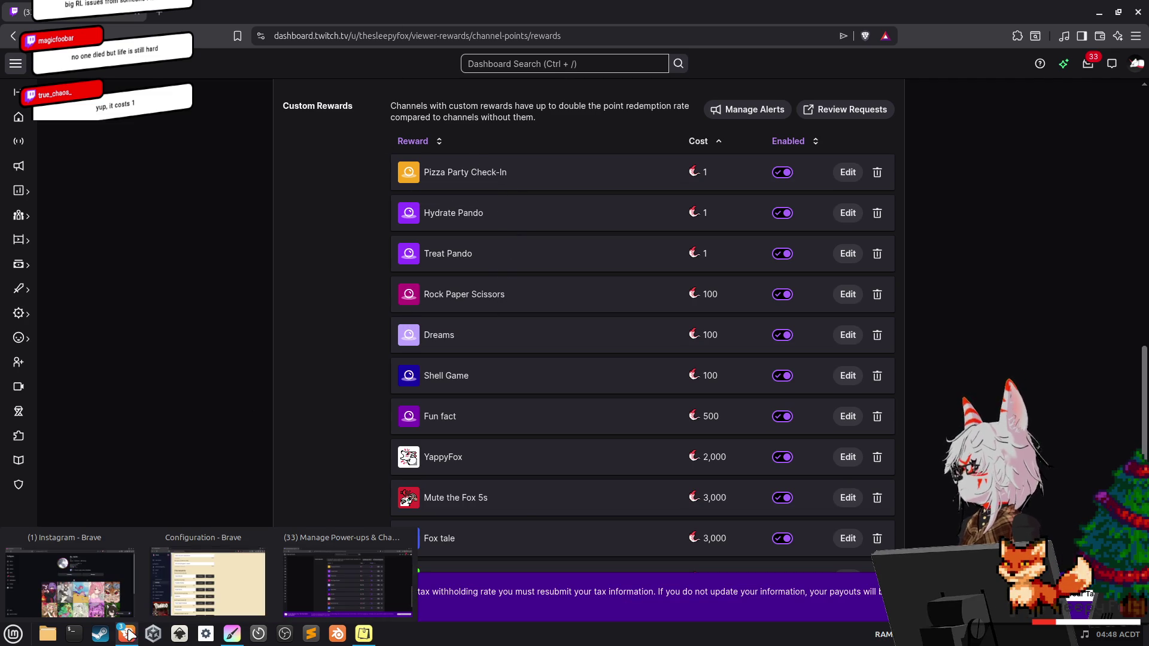
click(155, 598)
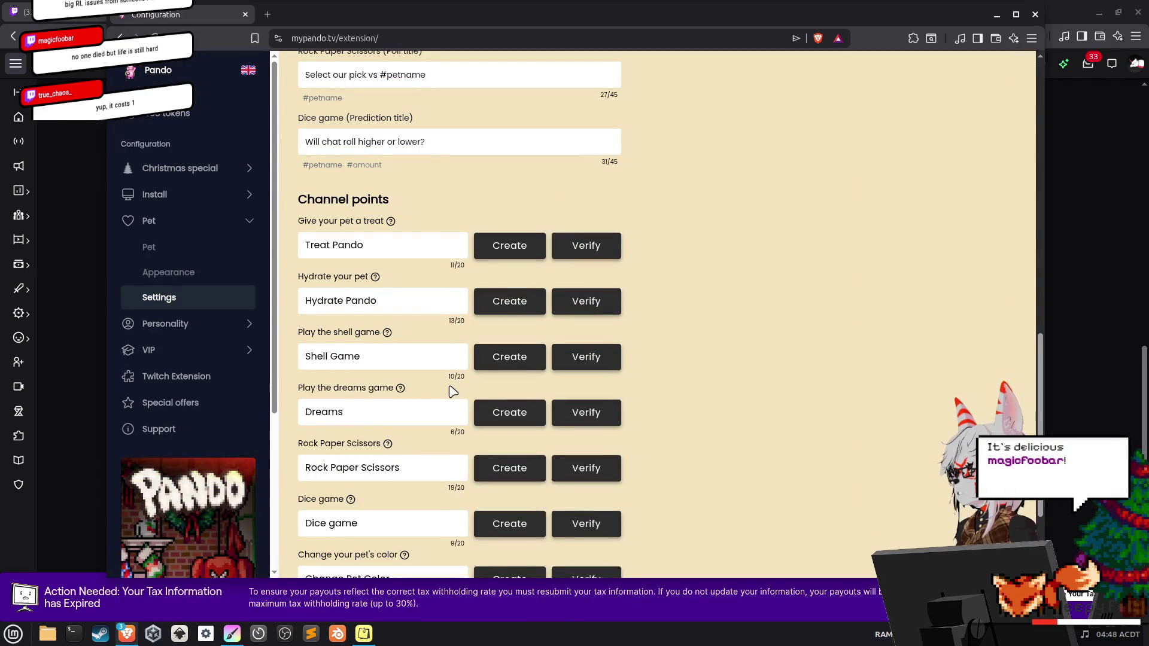
scroll(405, 349, down, 2)
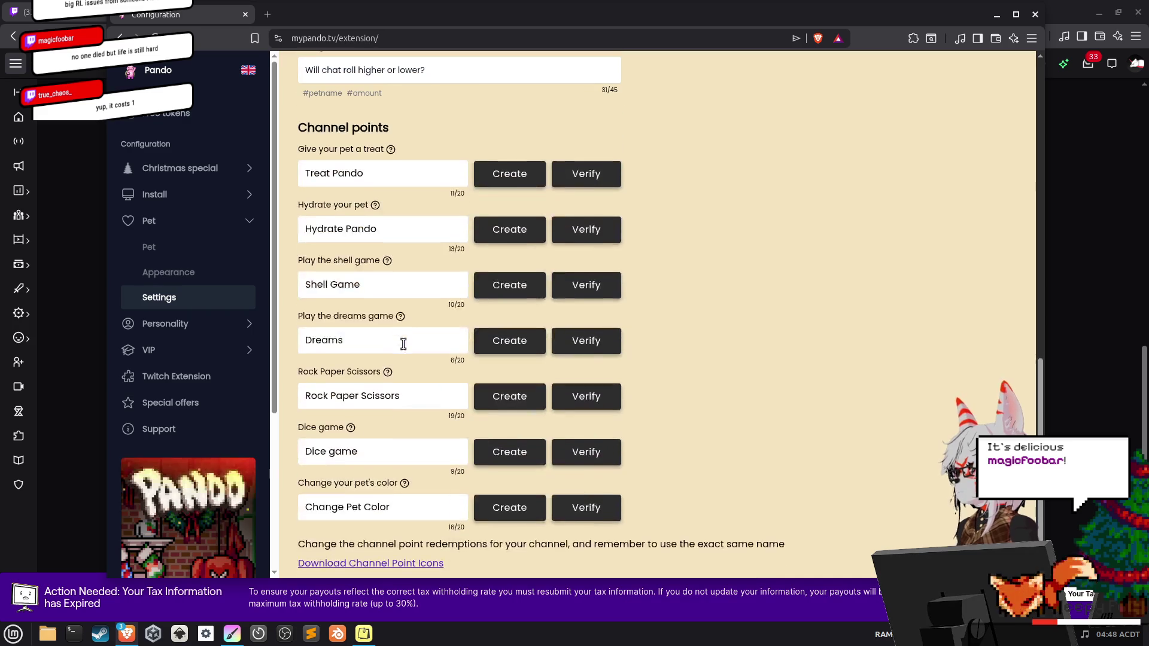
click(994, 13)
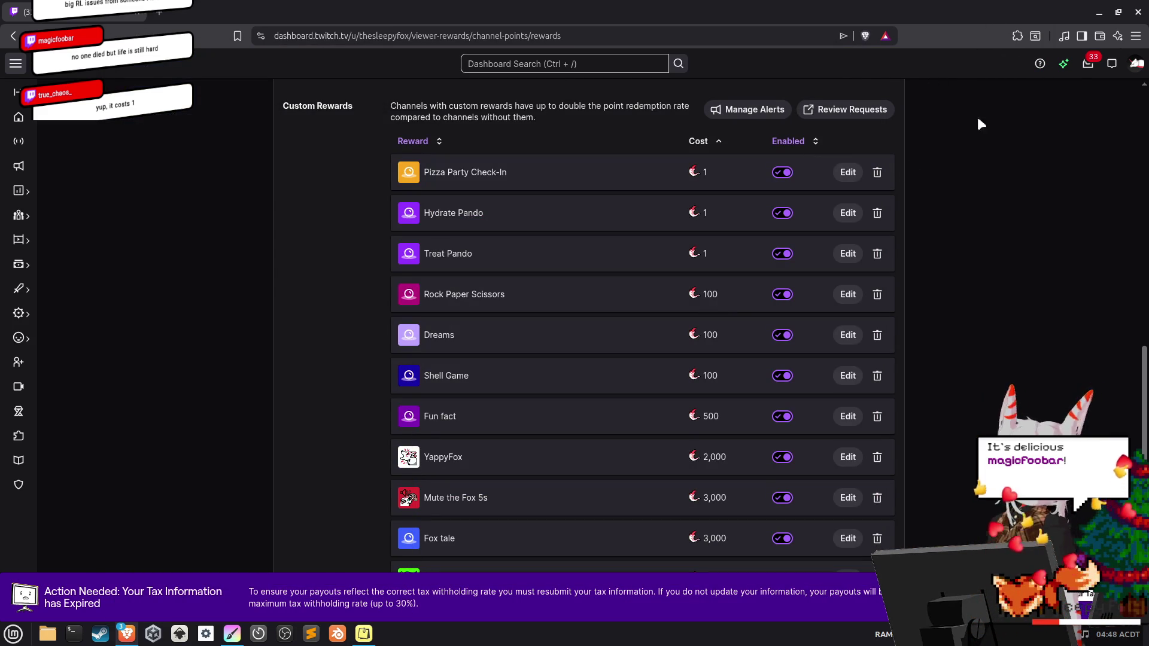
click(1099, 11)
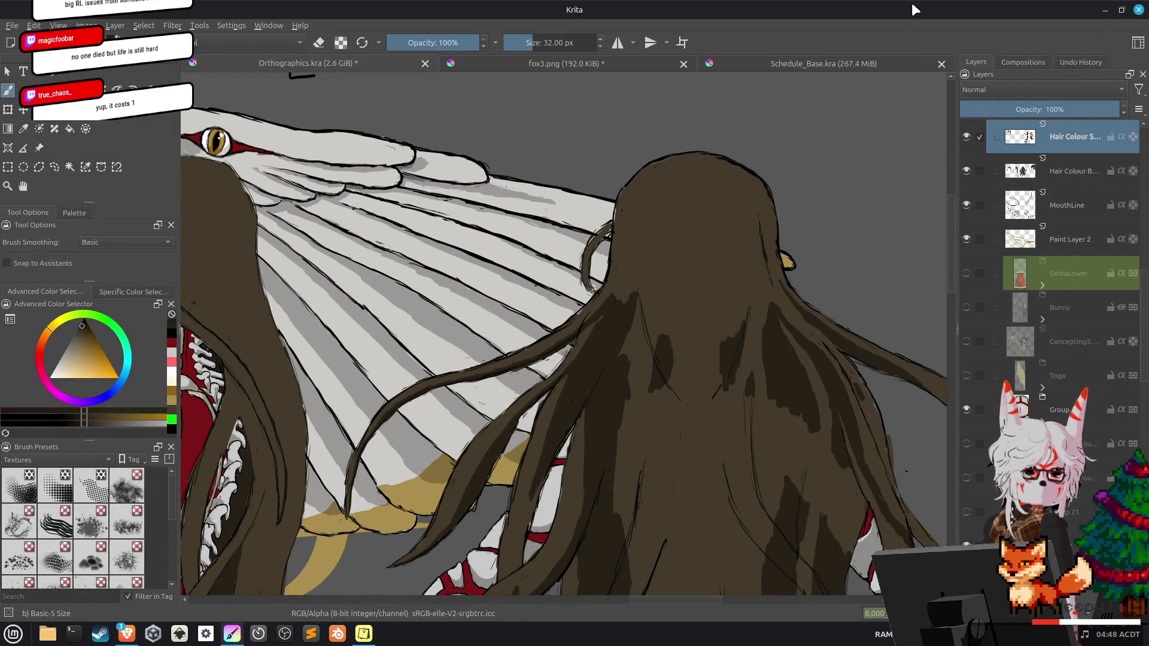
drag(832, 265, 705, 187)
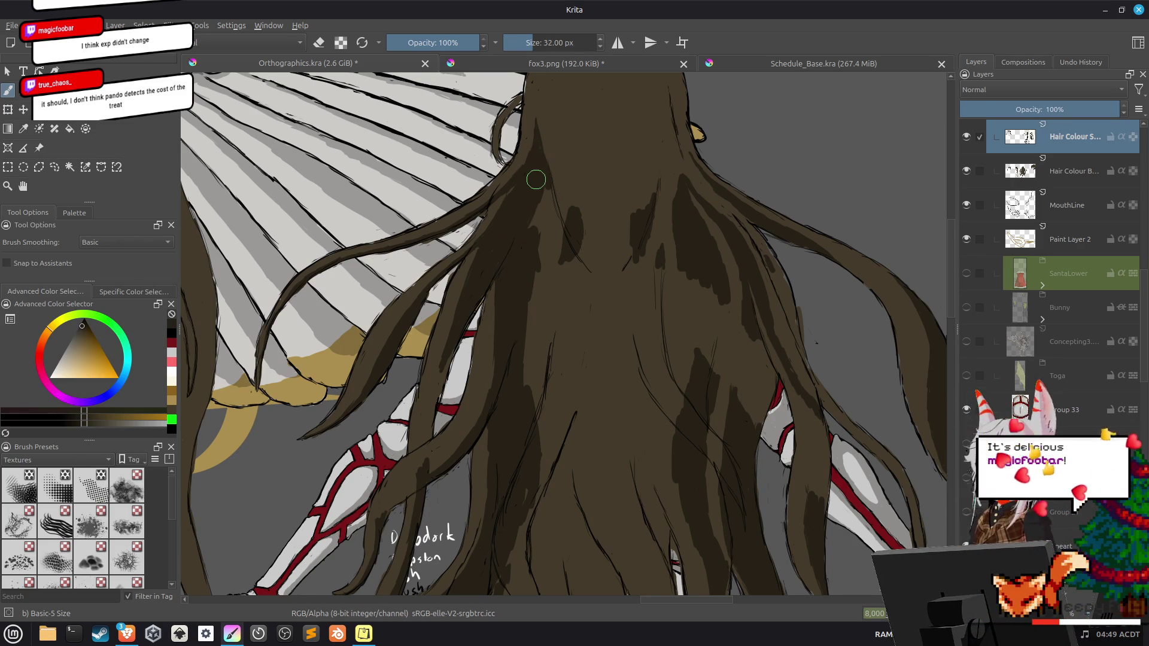
Review Pando's Channel points settings, then open the pet's Appearance page and its XP bar options.
mouse_move(126, 634)
click(157, 602)
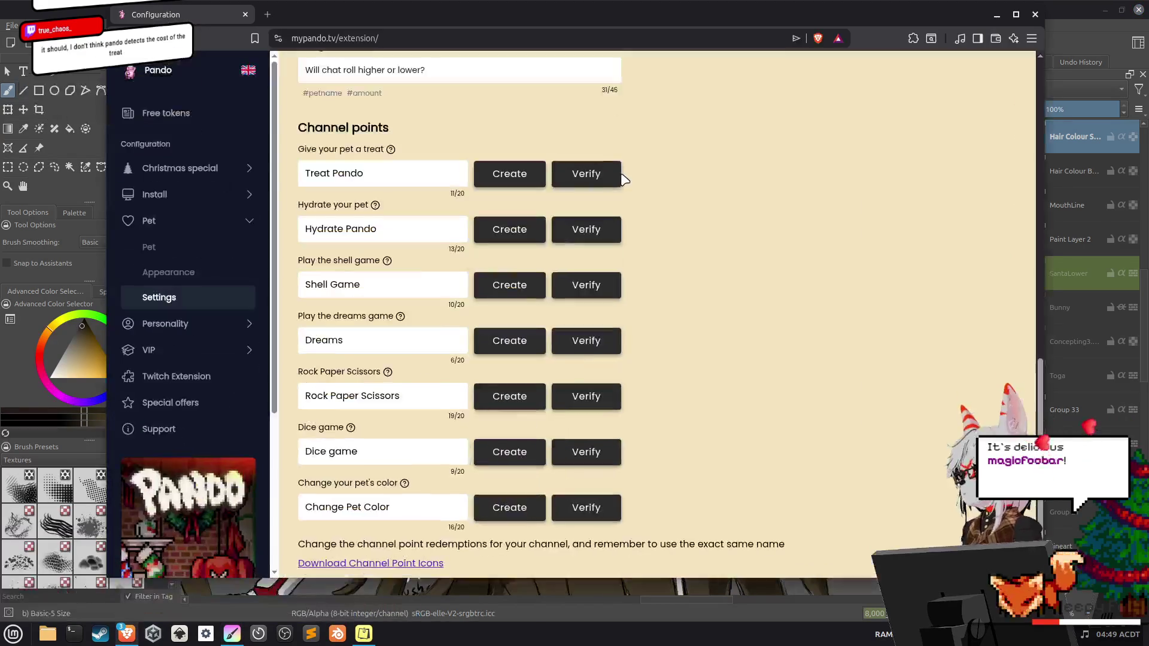
mouse_move(392, 150)
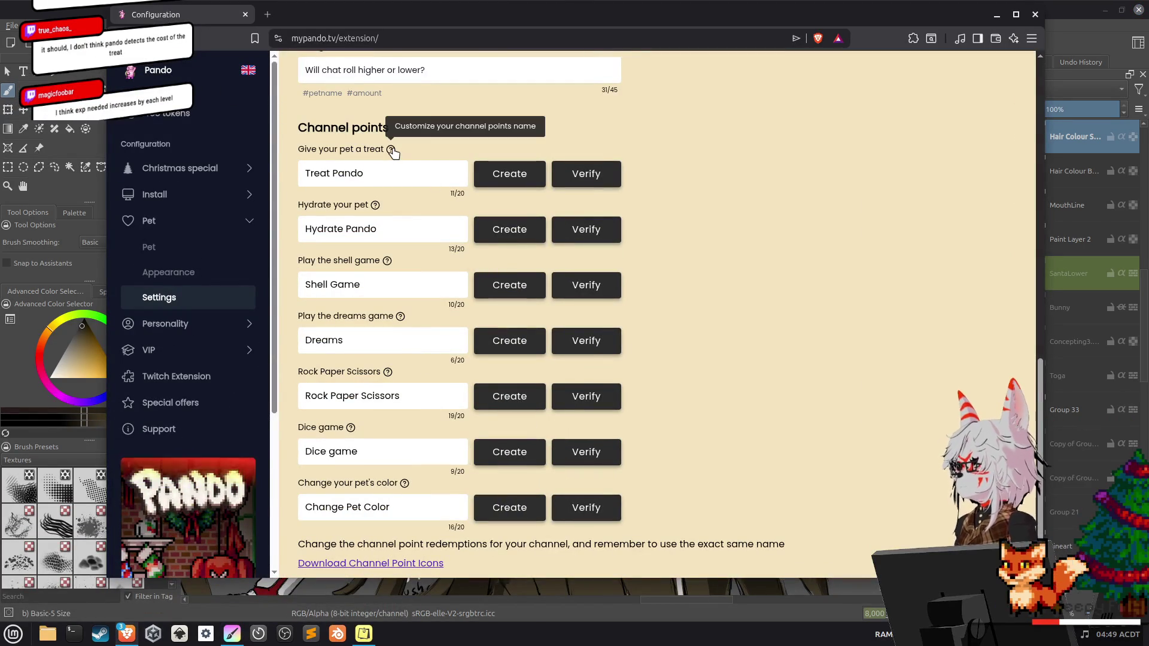
scroll(395, 161, down, 2)
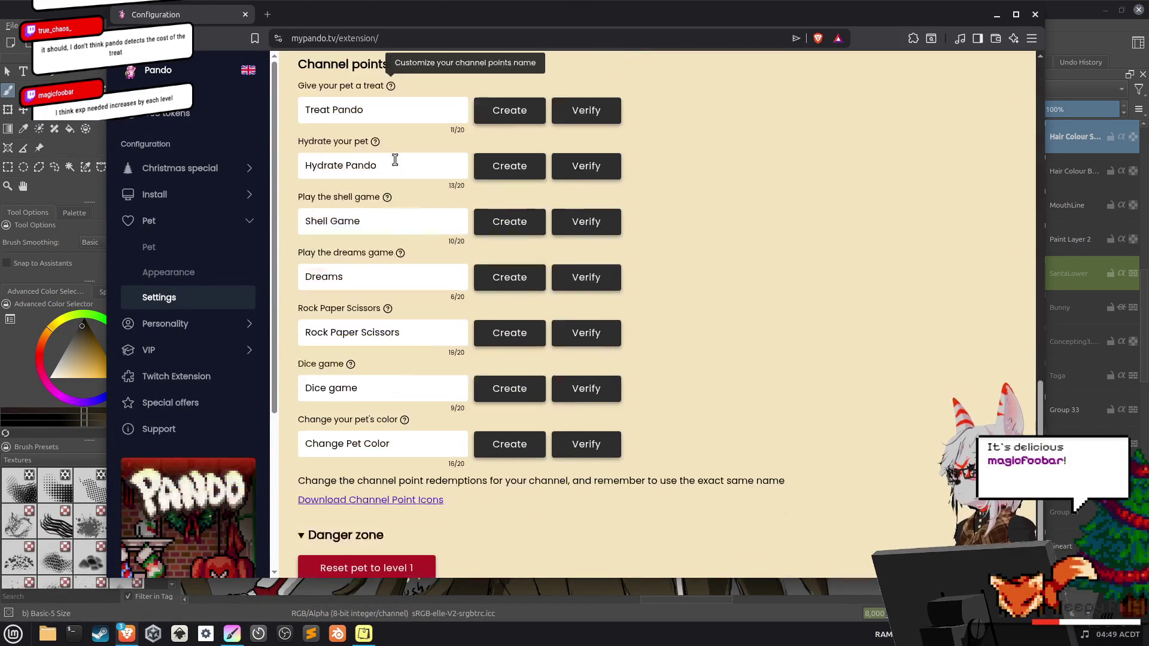
scroll(395, 164, up, 3)
scroll(395, 163, down, 3)
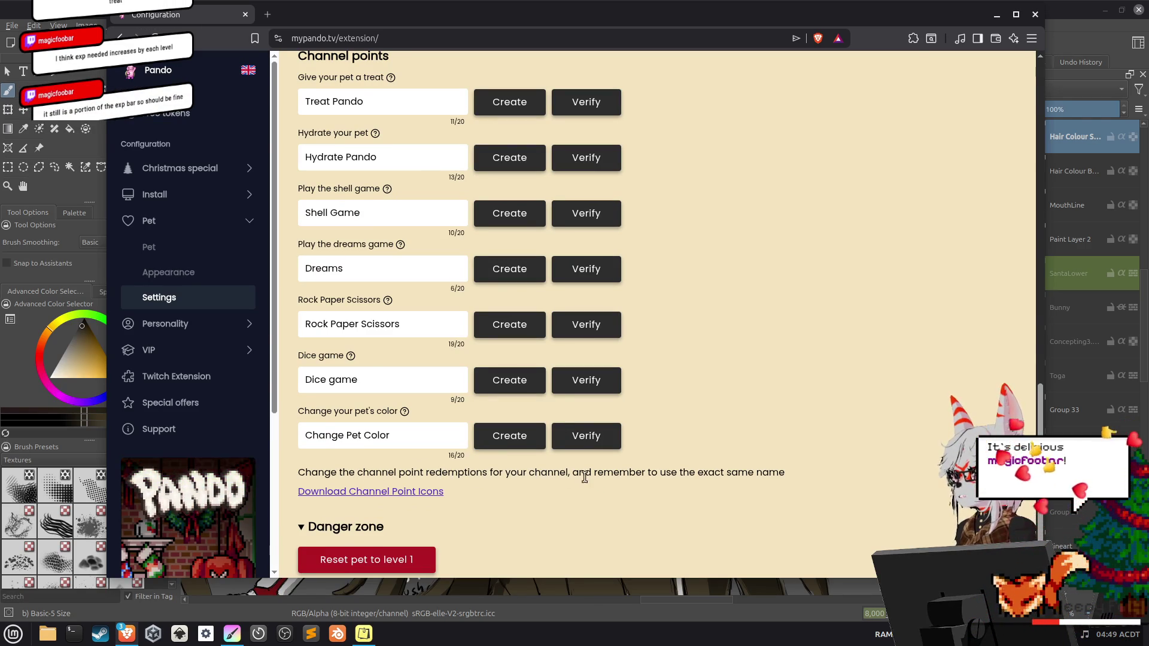
drag(727, 473, 770, 473)
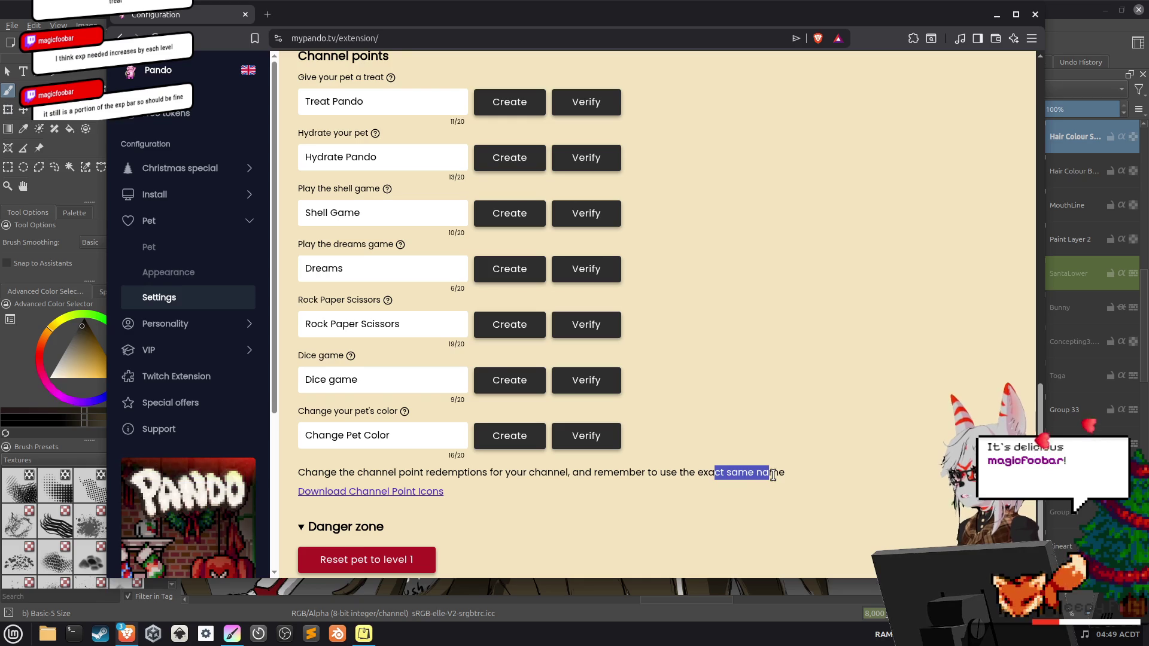
scroll(772, 476, up, 5)
scroll(777, 482, up, 3)
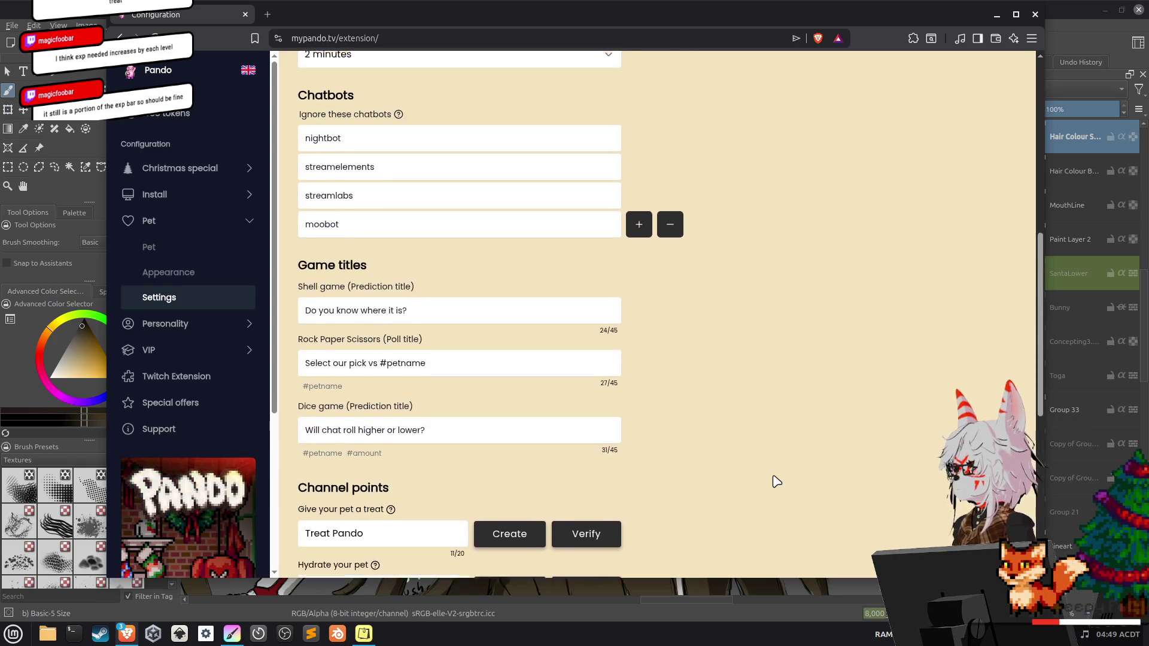
scroll(776, 482, up, 8)
scroll(776, 482, down, 7)
scroll(777, 481, down, 8)
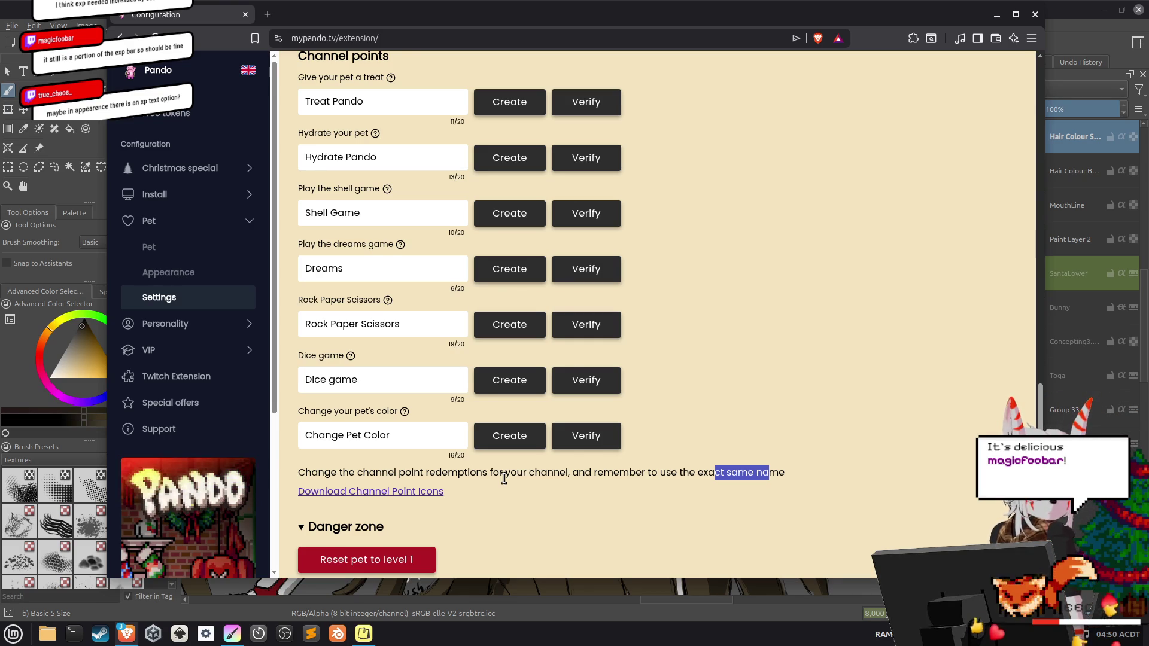
click(176, 271)
click(730, 124)
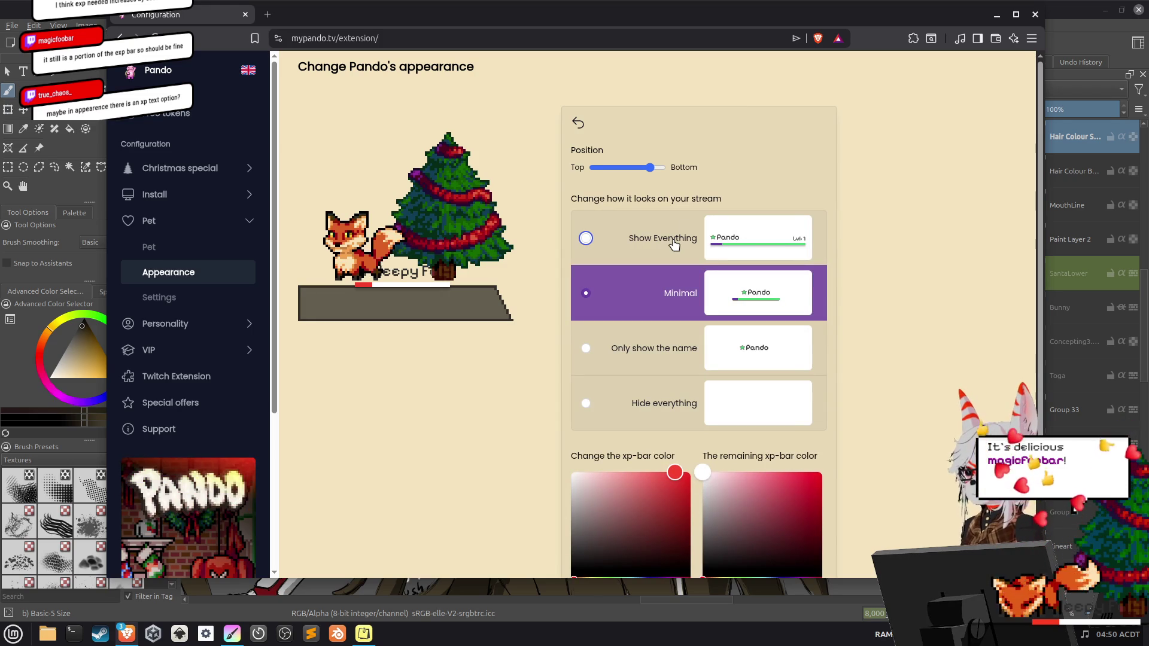
Try the Minimal display, then set the XP bar and pet name display to Show Everything.
click(576, 241)
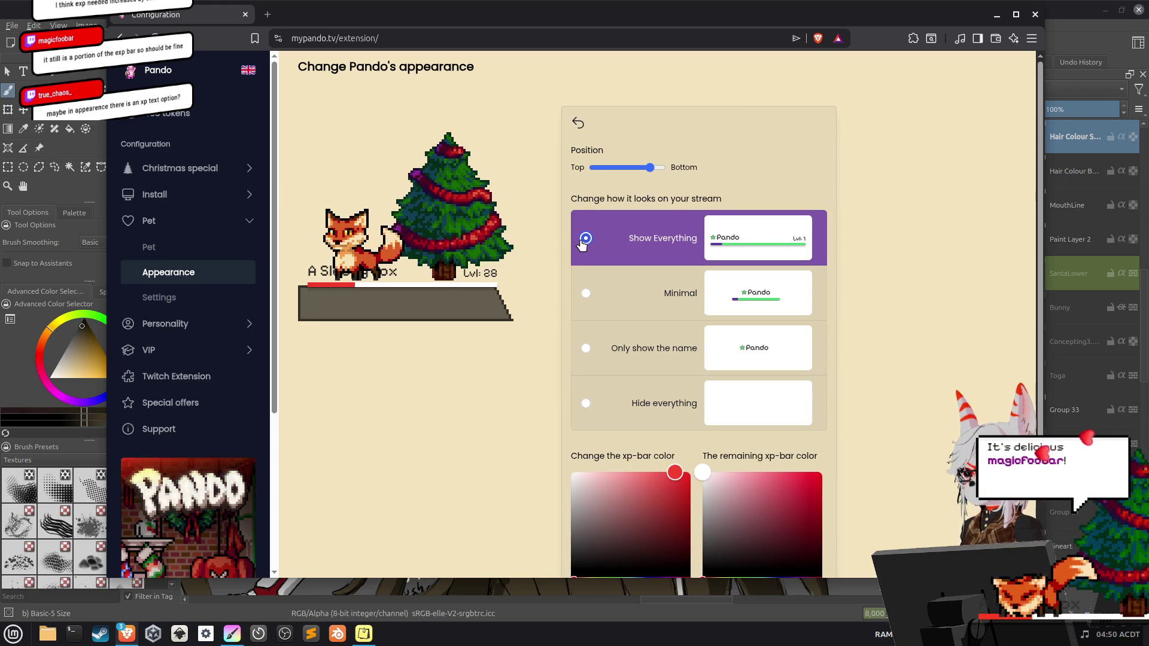
click(582, 299)
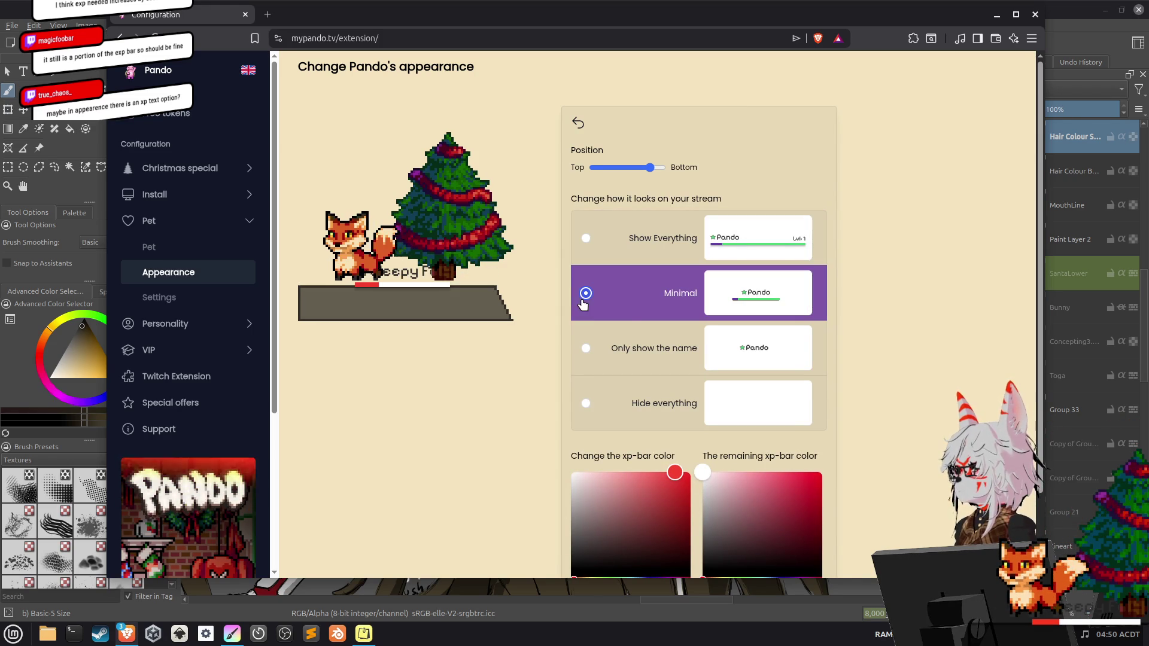
click(583, 258)
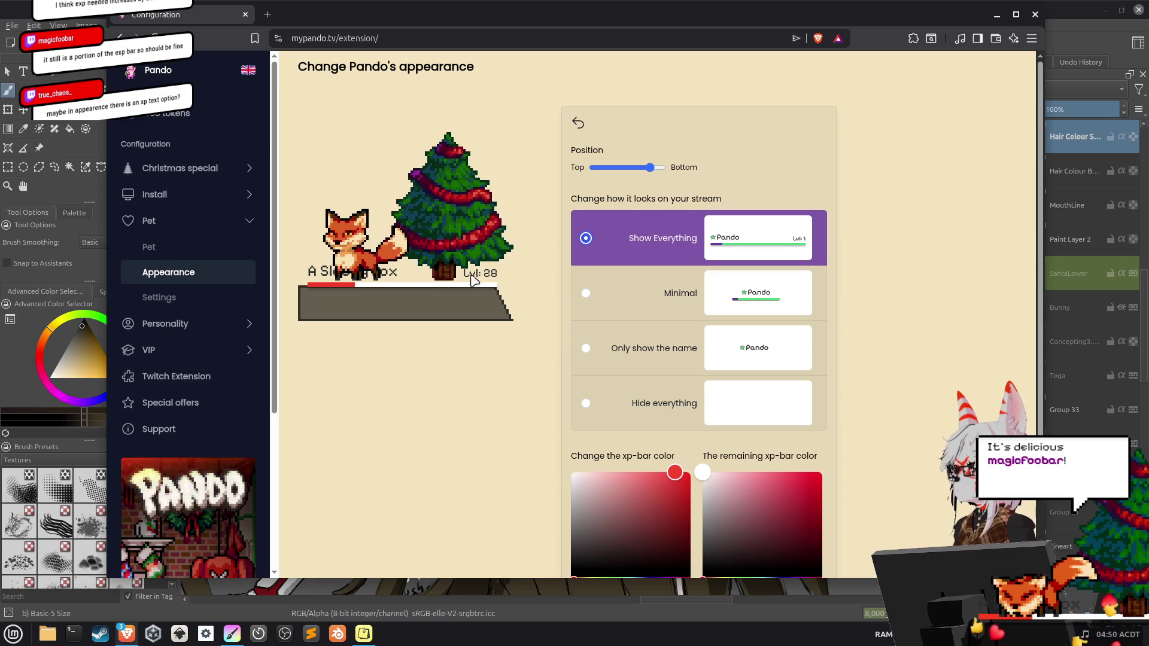
scroll(468, 411, down, 2)
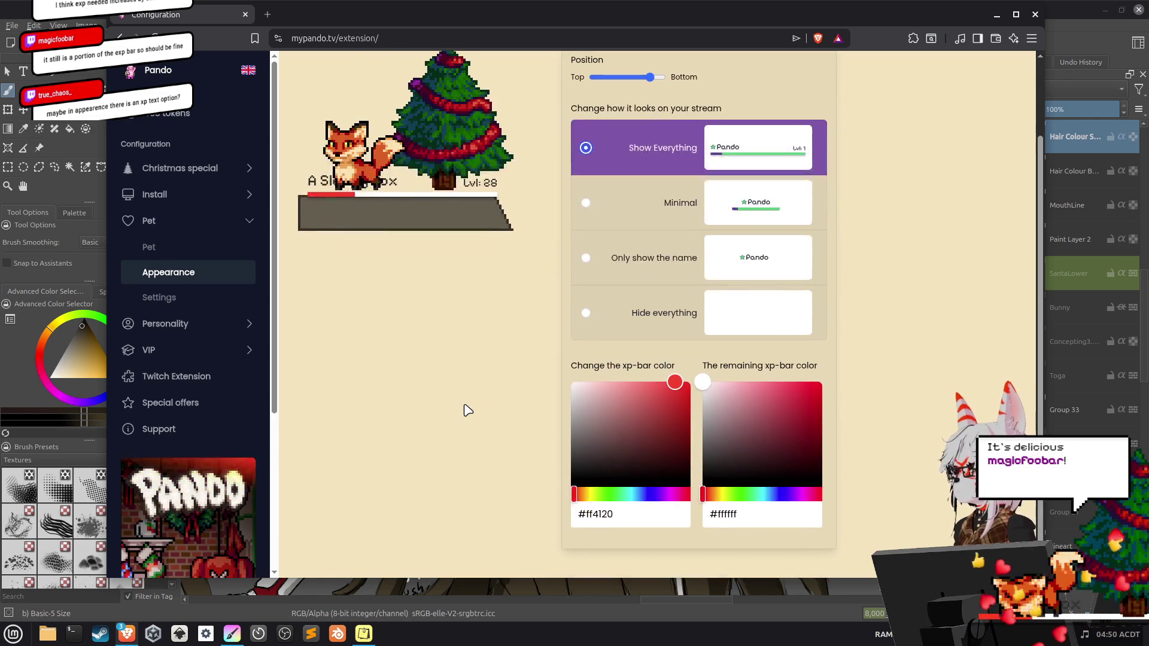
scroll(468, 410, up, 2)
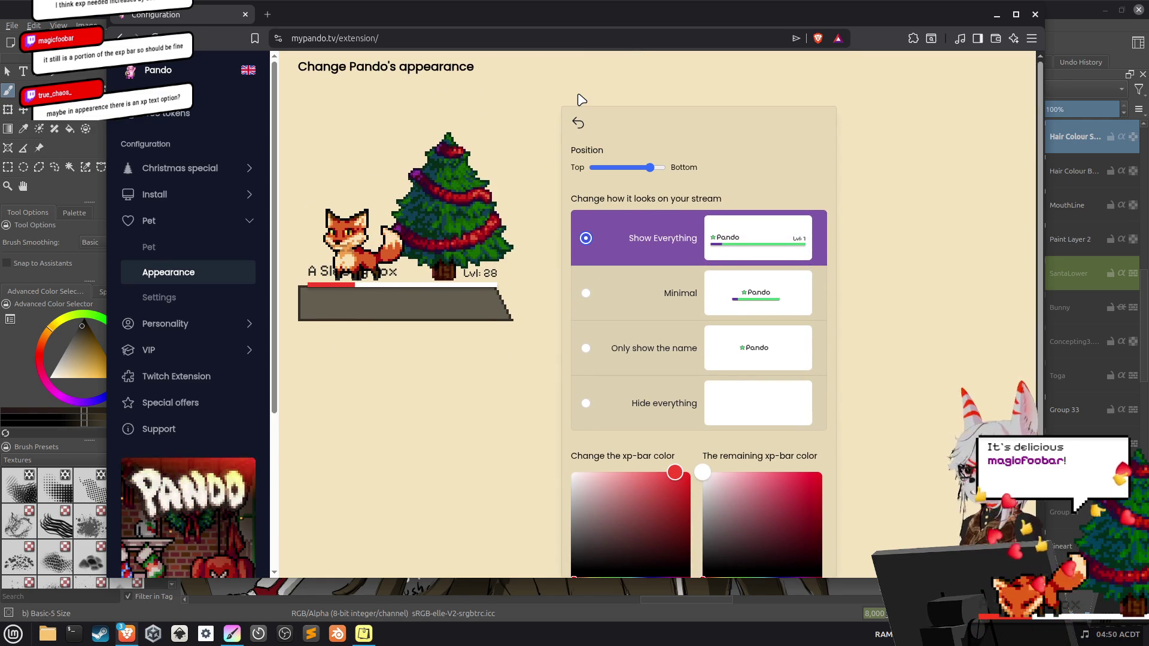
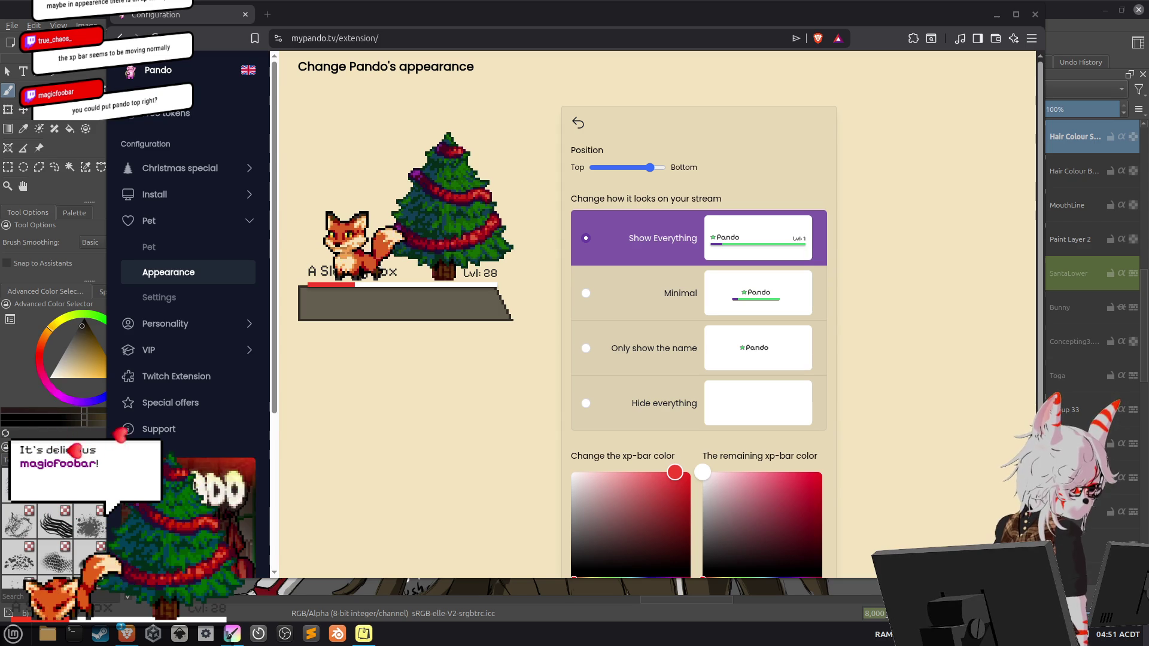
Minimize the Pando appearance settings page to bring the shaded Krita hair painting back into view.
click(995, 15)
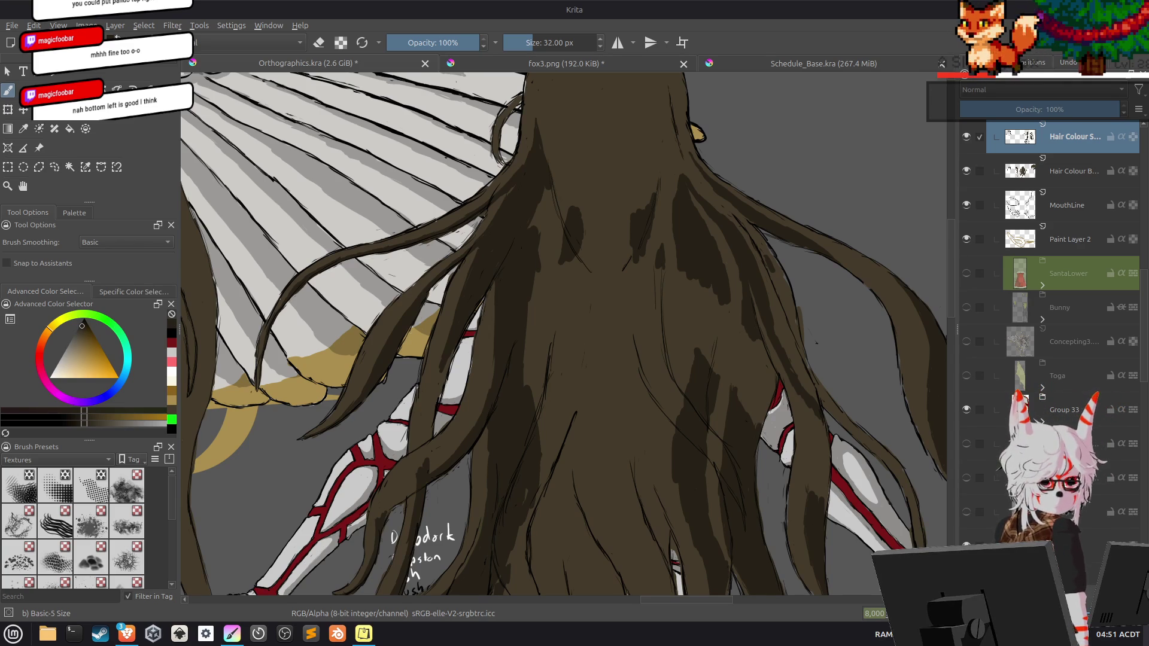
mouse_move(127, 634)
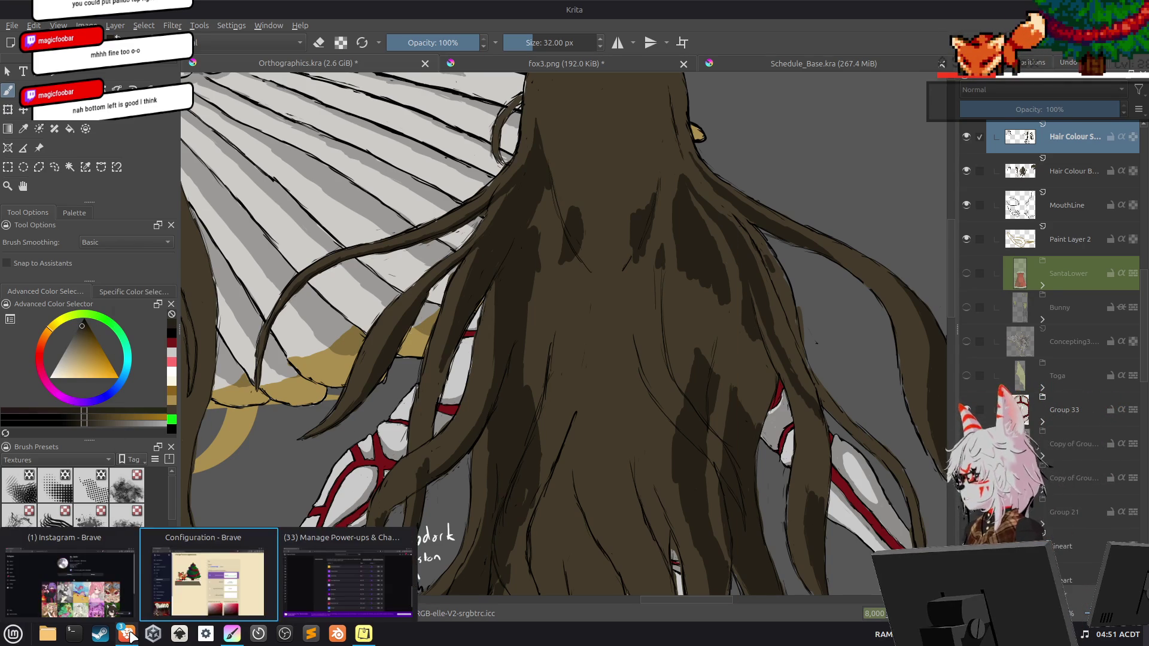
Set the pet's Background Position to Top so its XP bar and name sit above, then return to Krita.
click(344, 575)
scroll(541, 473, down, 2)
scroll(541, 475, up, 2)
click(149, 247)
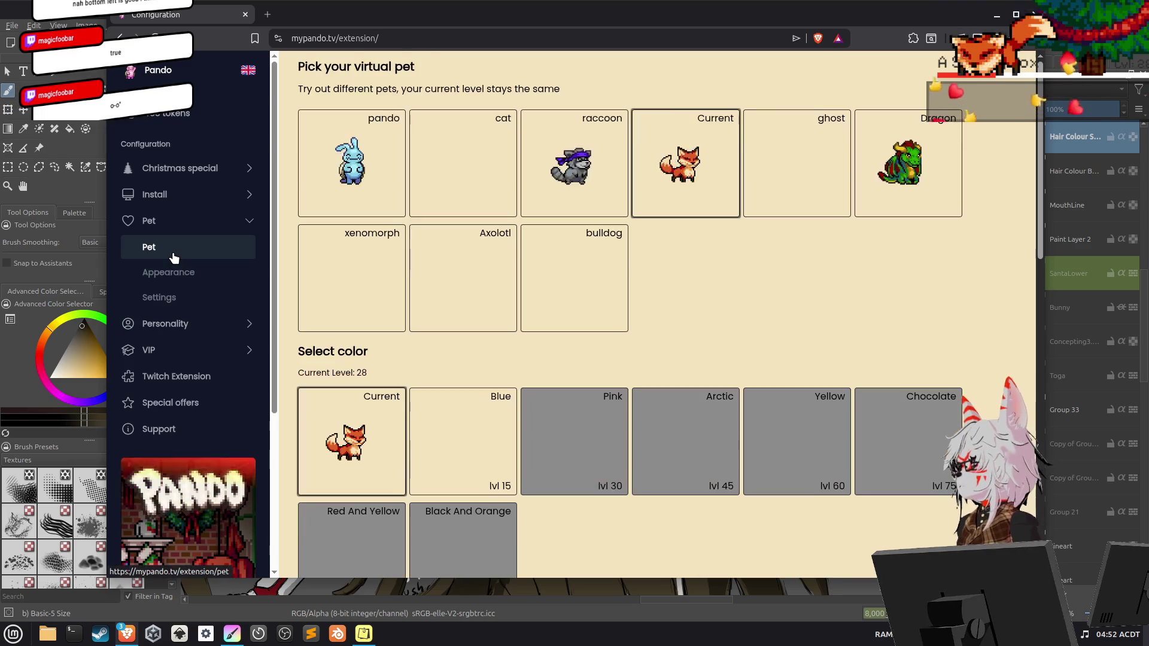
click(159, 298)
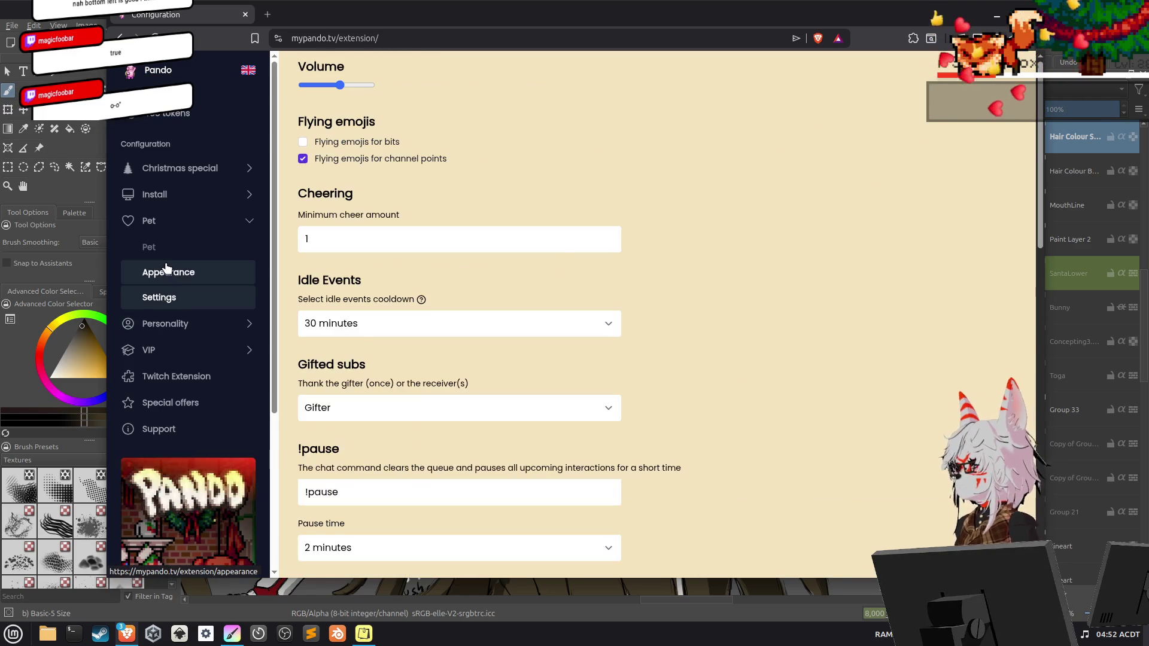
click(167, 269)
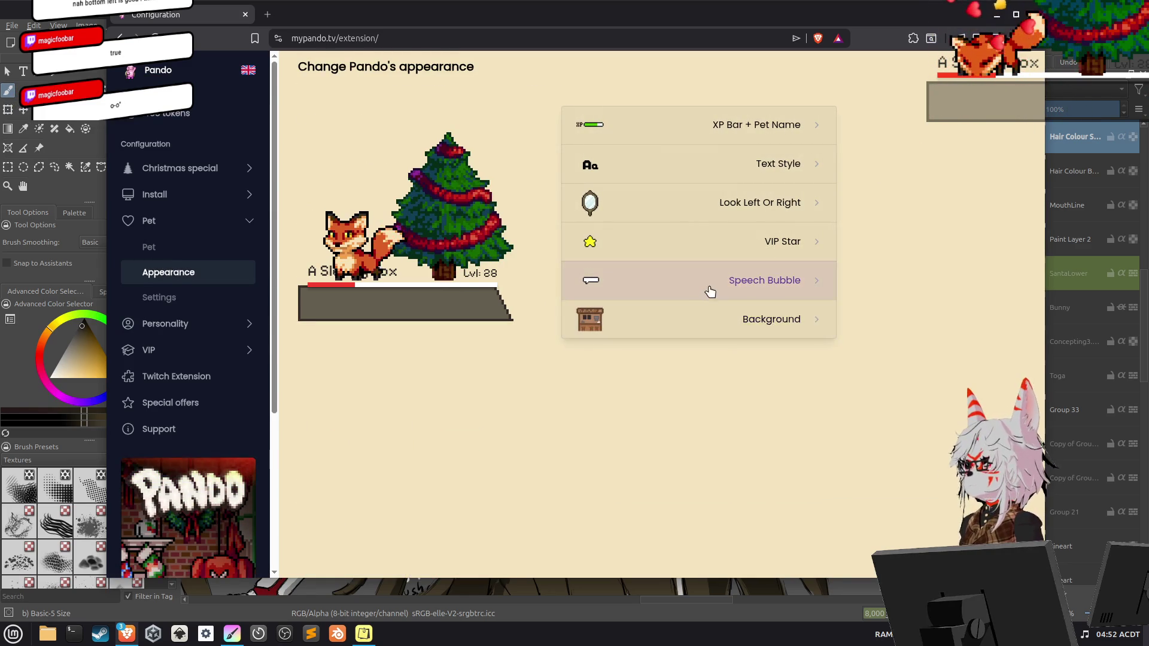
click(715, 320)
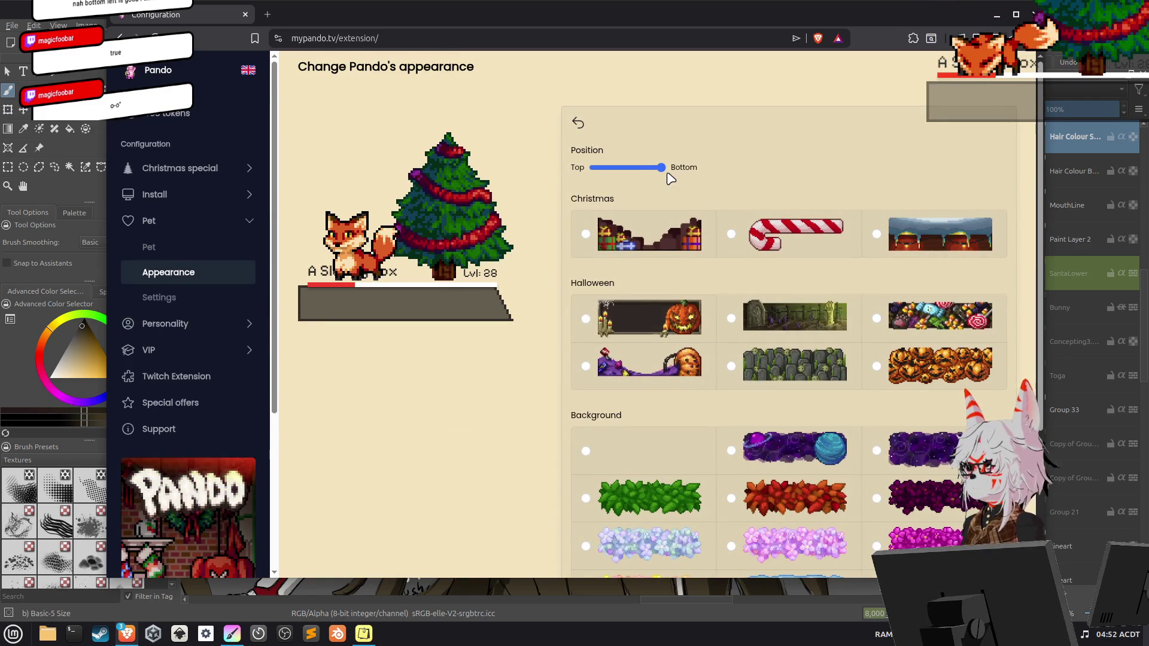
drag(661, 167, 505, 171)
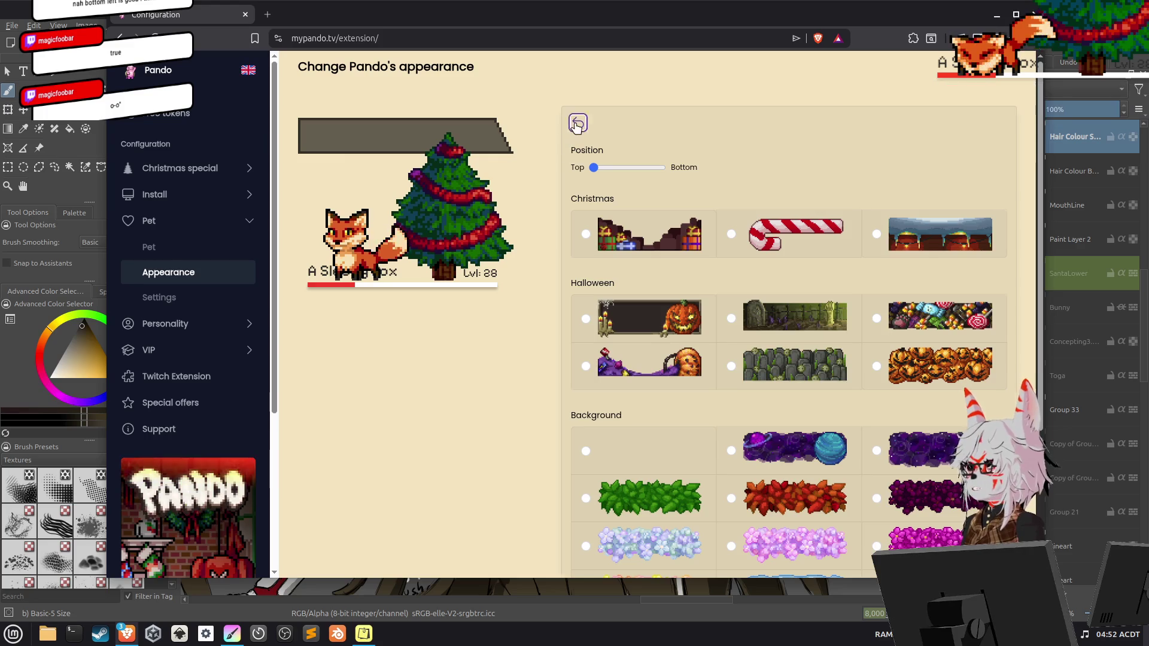
click(578, 123)
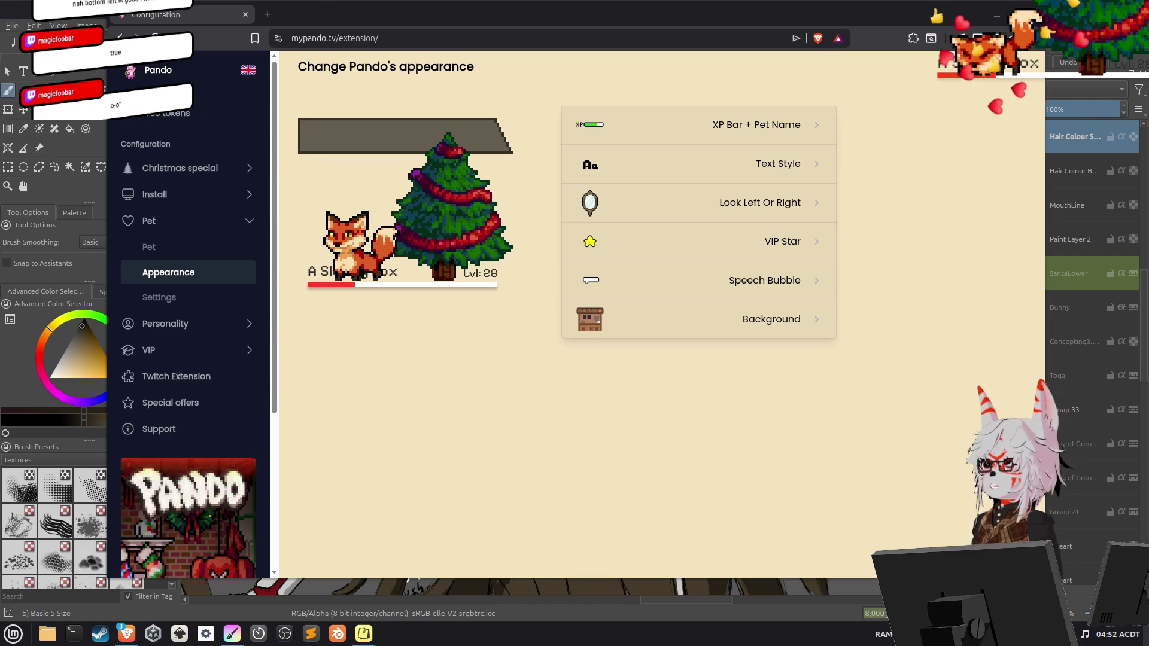
key(alt+Tab)
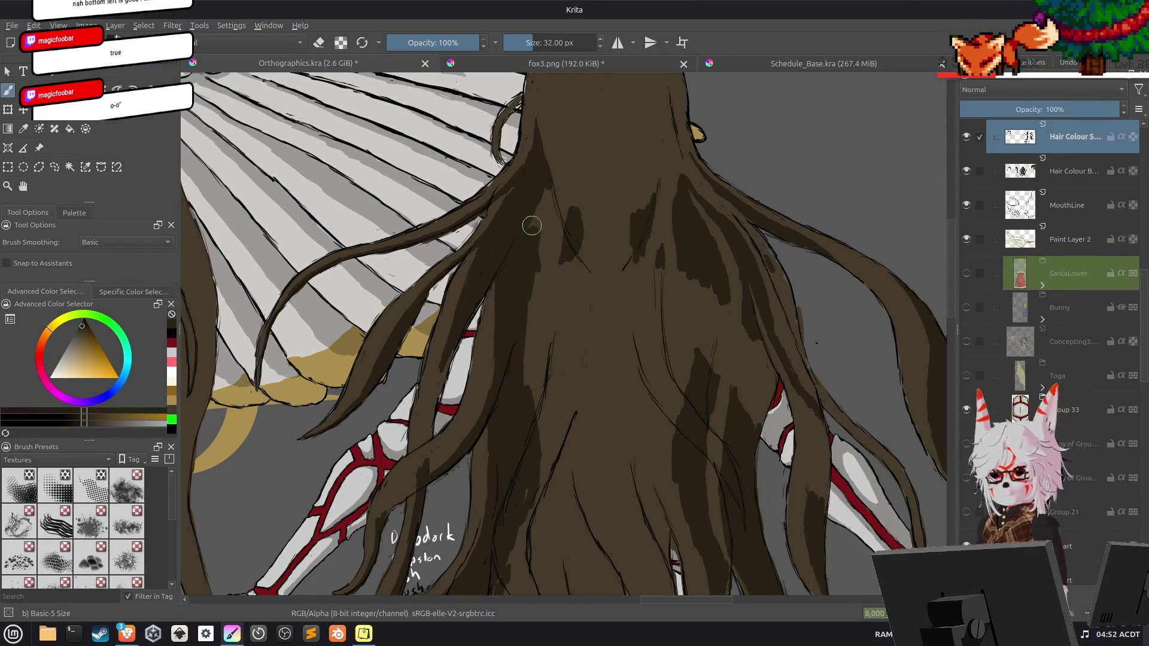
Paint darker brown shading strands down the centre and lower part of the hair.
drag(547, 192, 580, 292)
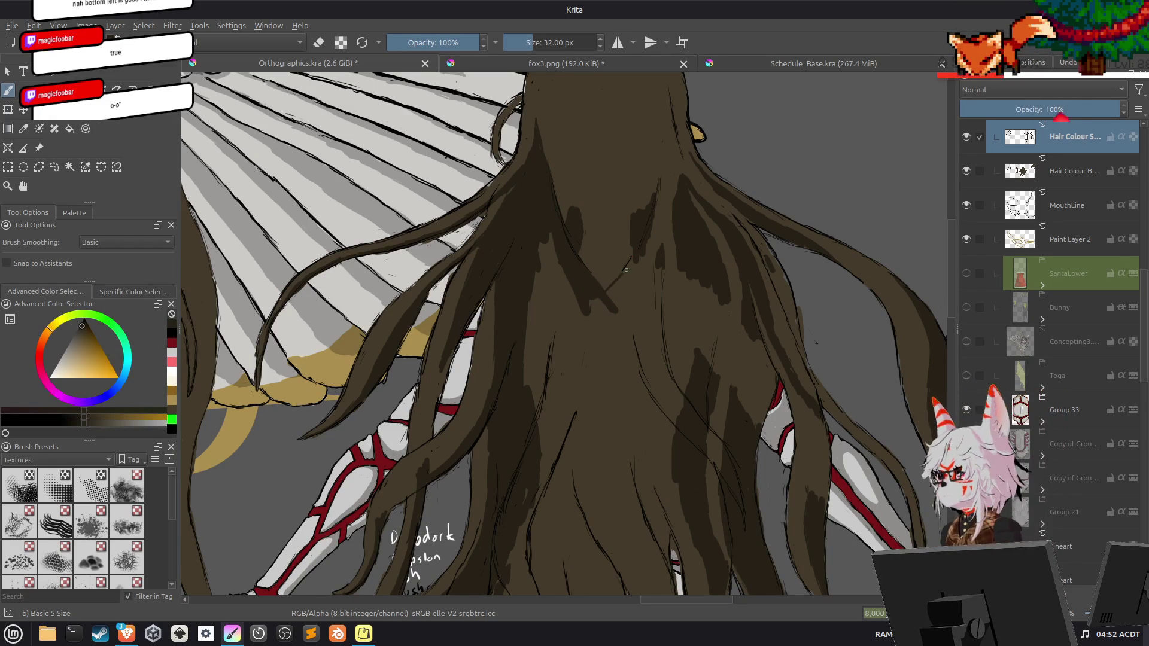
drag(547, 233, 527, 401)
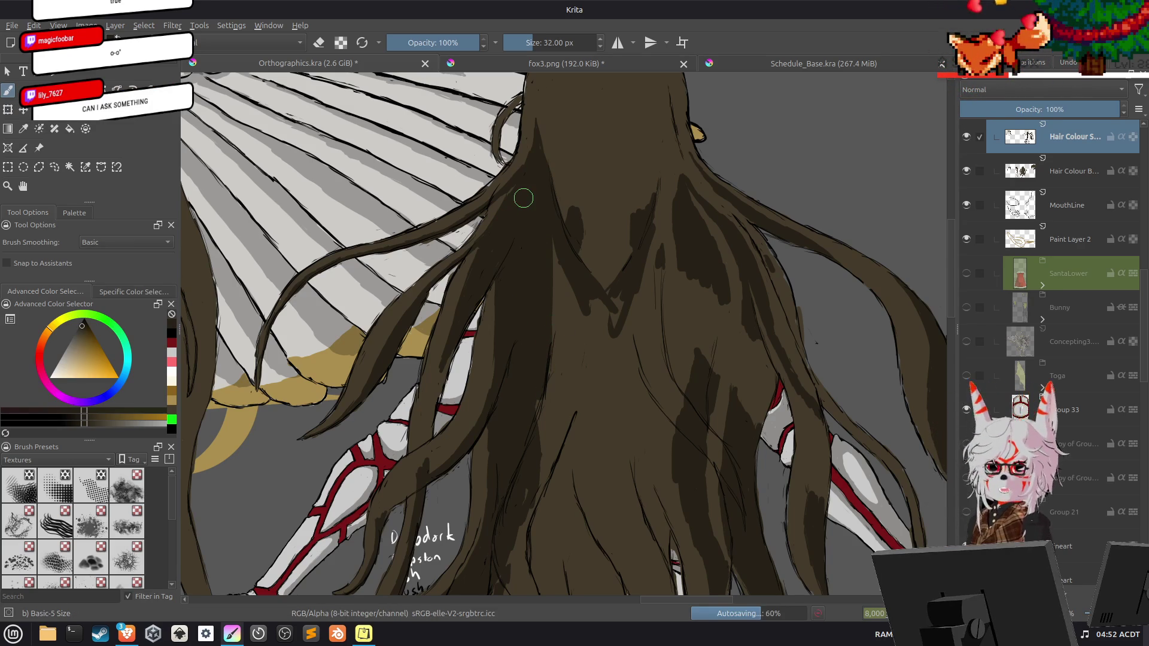
drag(547, 321, 552, 321)
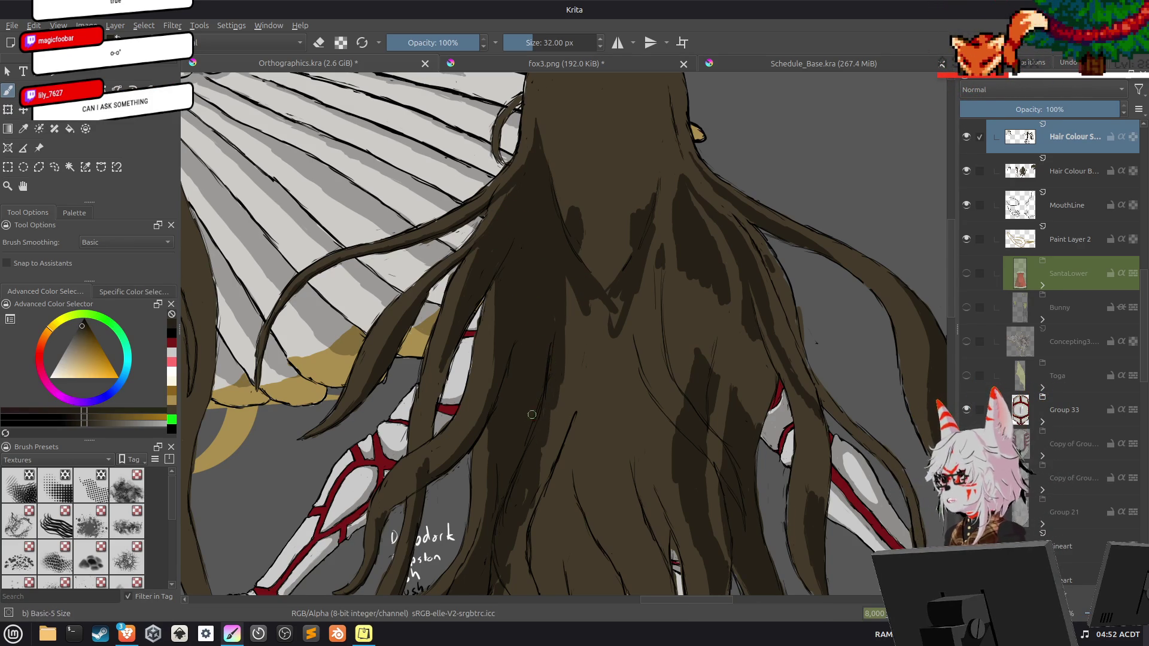
Toggle eraser mode and zoom onto the skeletal arm beneath the hair.
key(e)
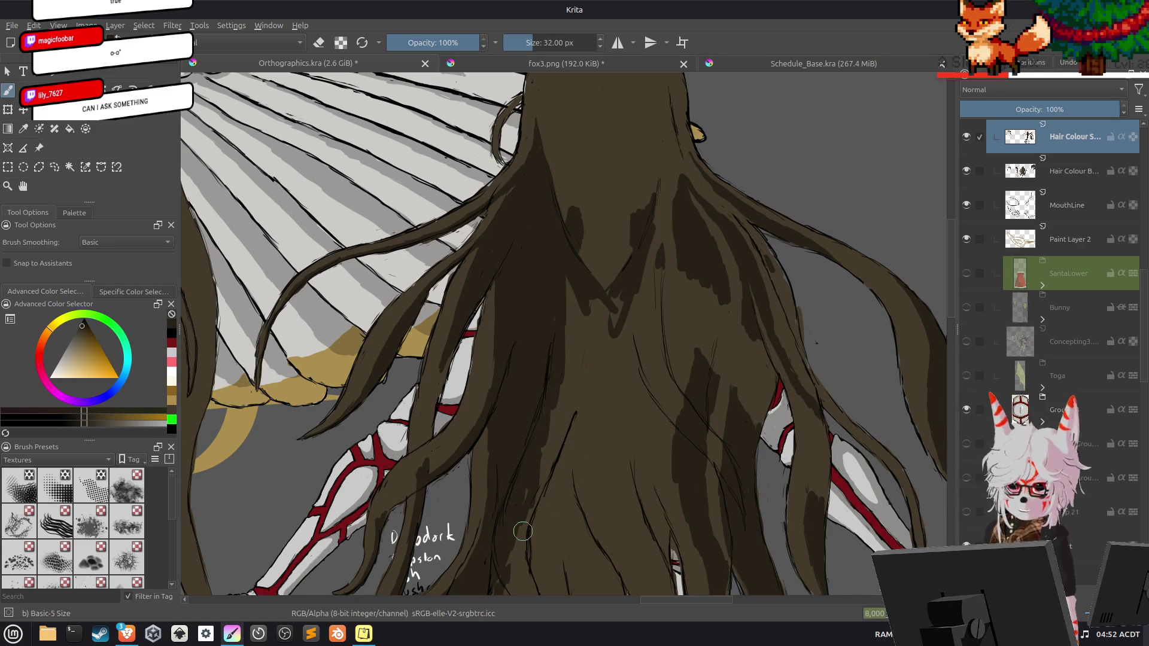
drag(526, 532, 480, 302)
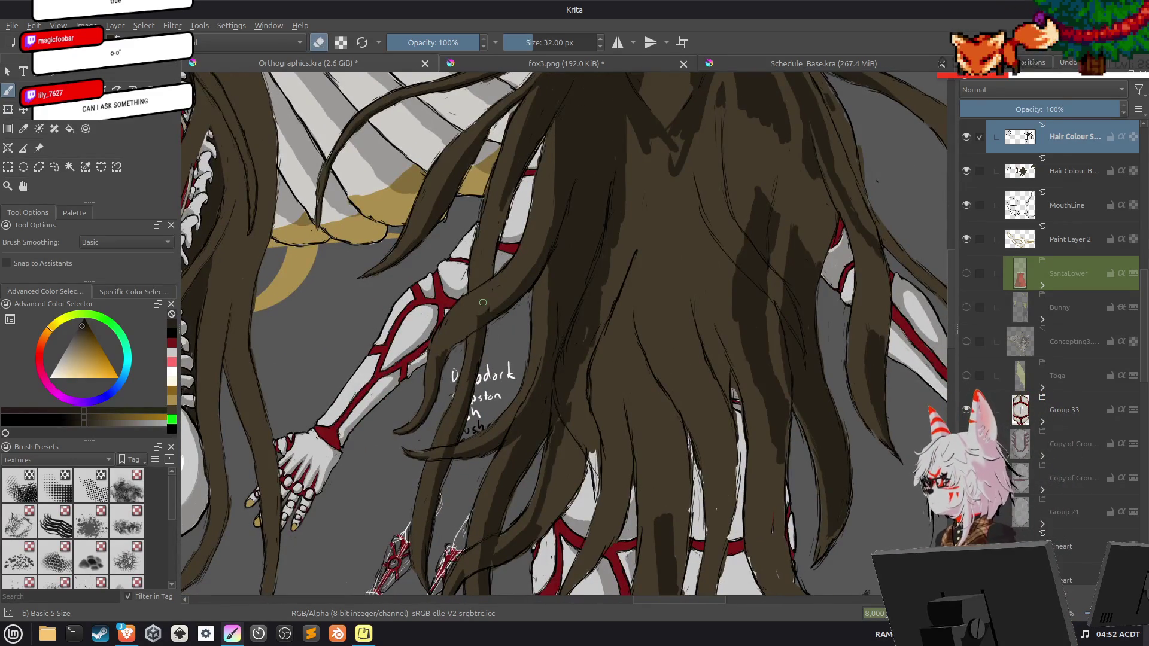
key(e)
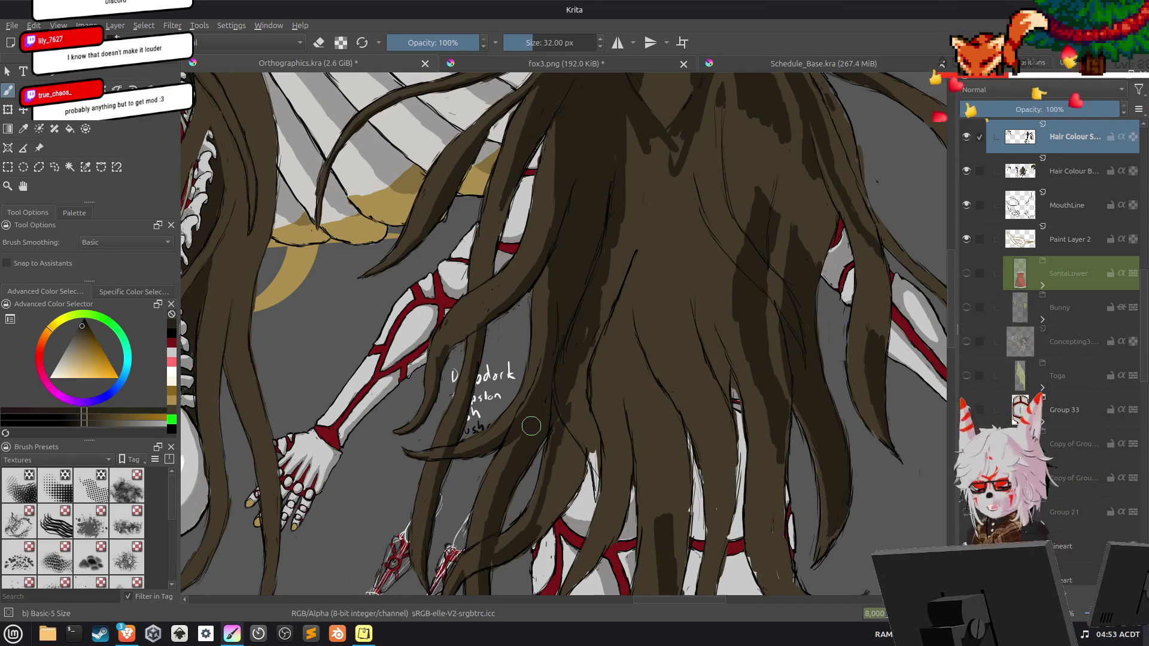
key(e)
key(e)
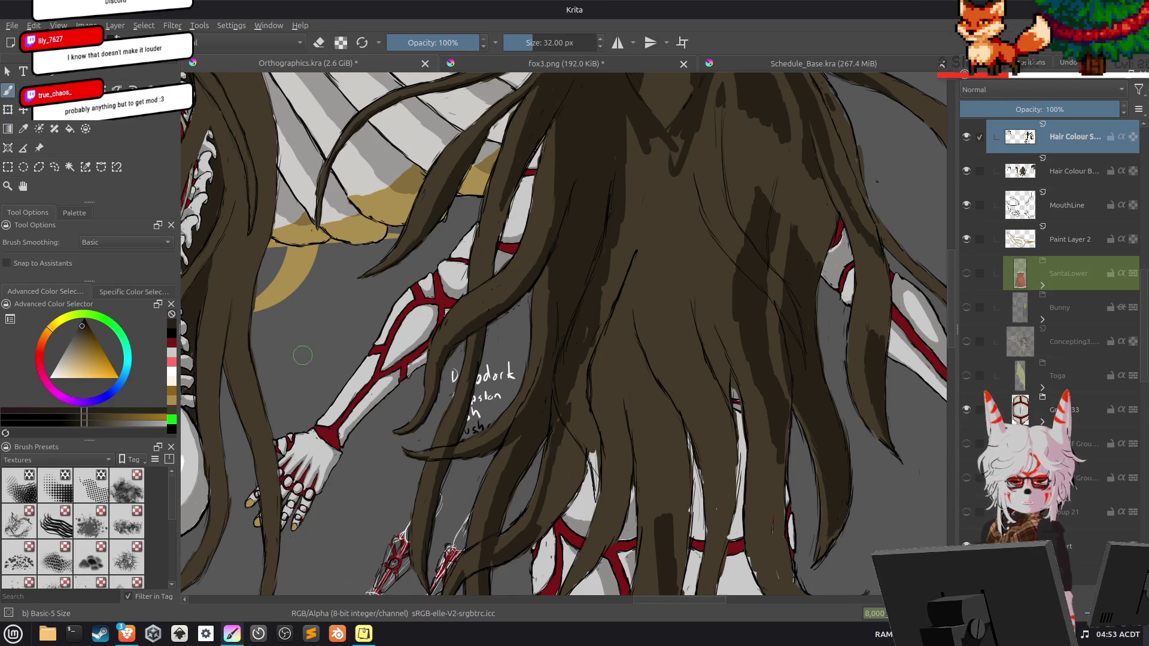
scroll(303, 356, up, 3)
drag(333, 313, 377, 287)
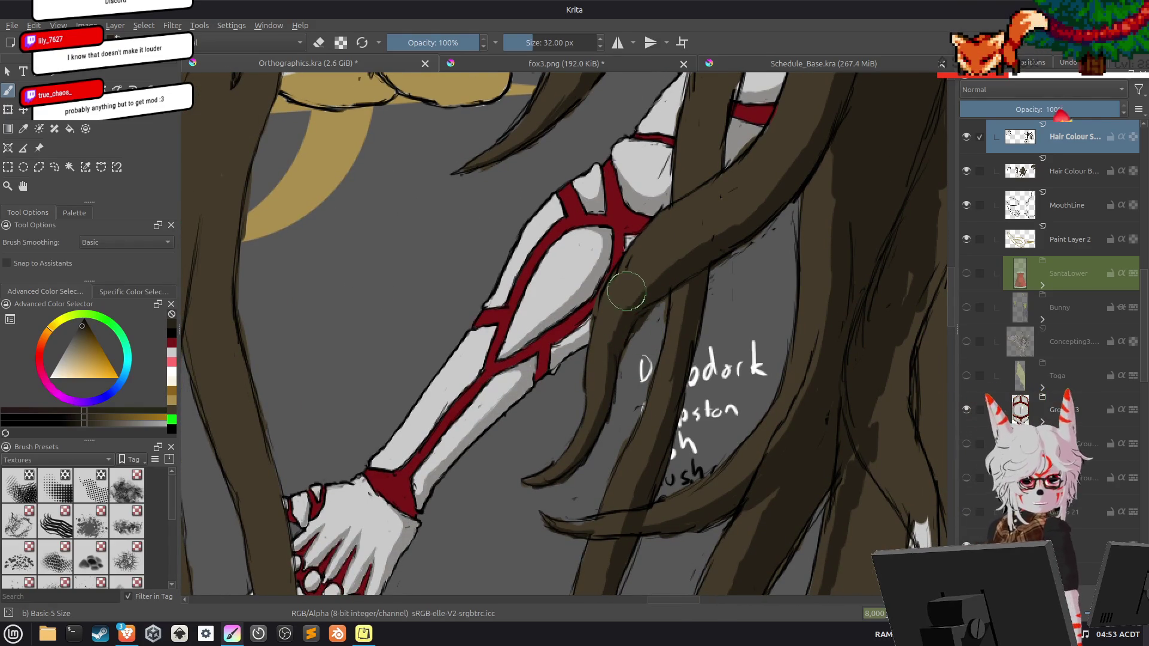
key(e)
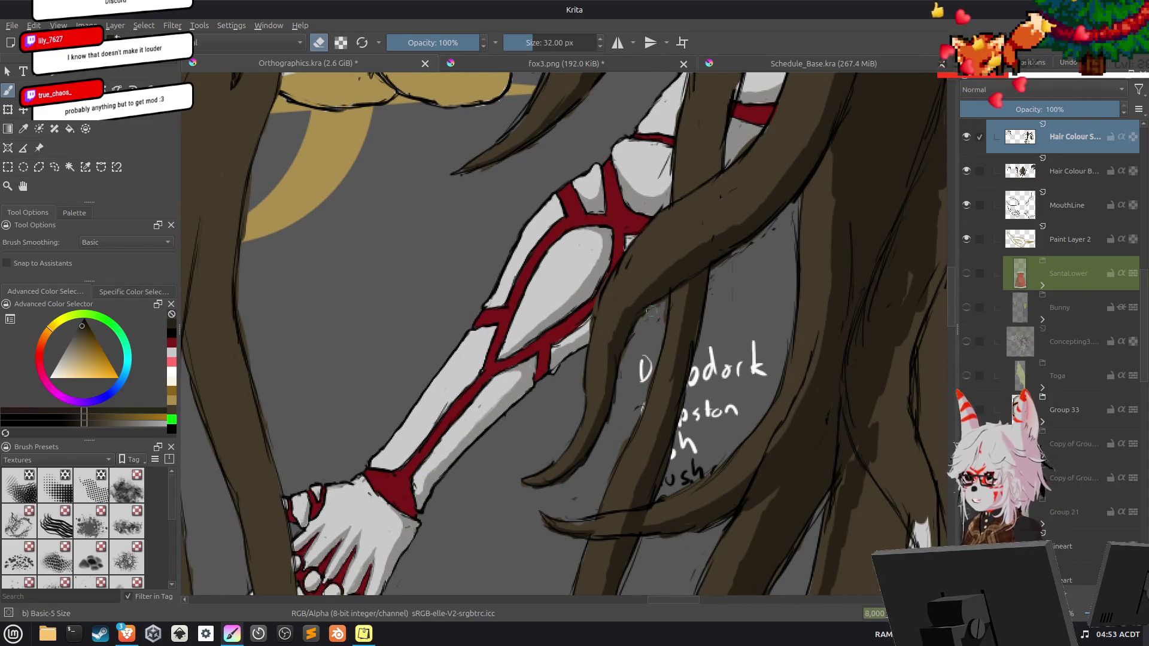
key(e)
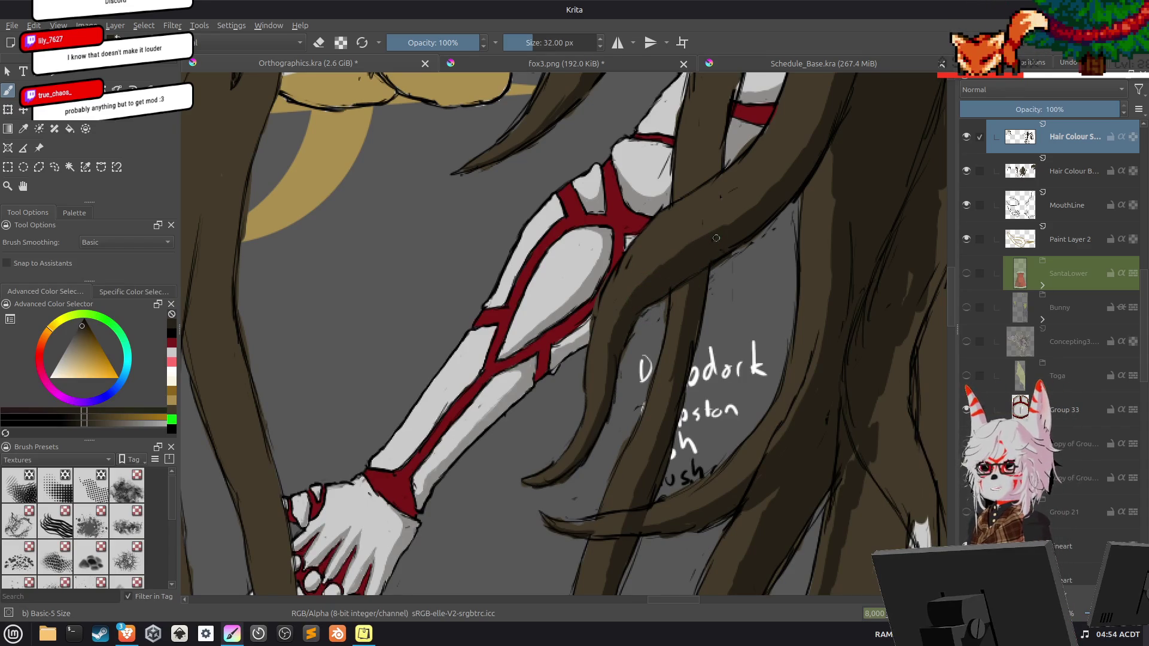
drag(734, 225, 602, 407)
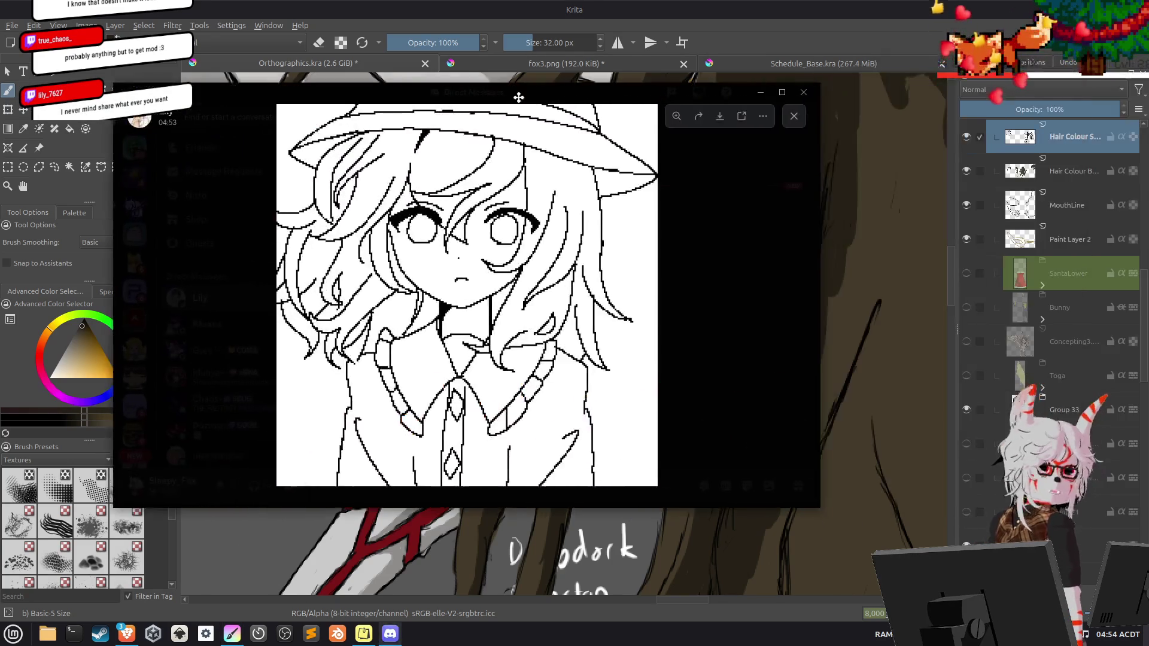
Snap the Discord sketch viewer to the top, stretch it taller, and move it to the other monitor.
drag(518, 93, 592, 29)
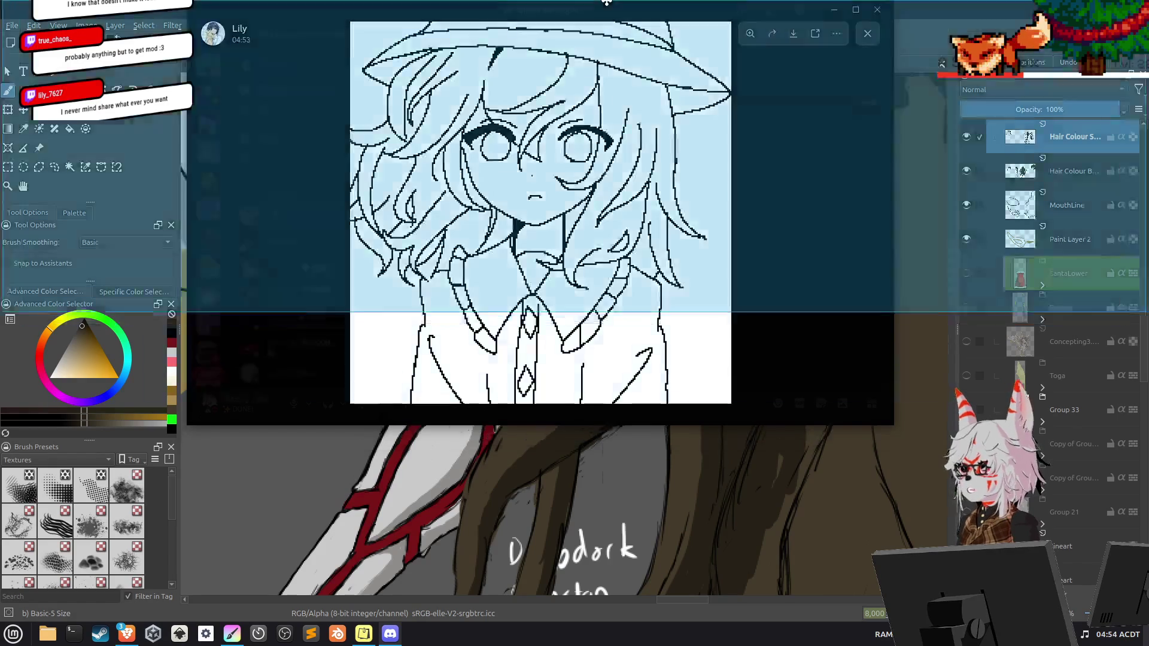
mouse_move(589, 73)
mouse_down()
mouse_move(609, 9)
mouse_move(583, 11)
mouse_up()
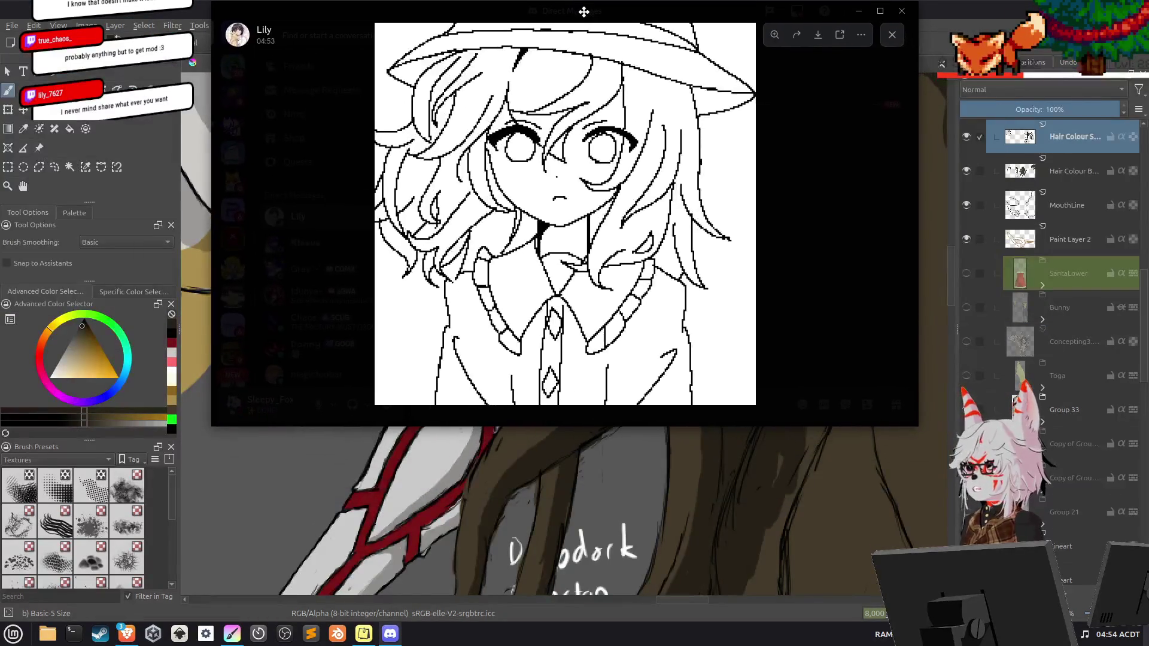
drag(627, 420, 609, 622)
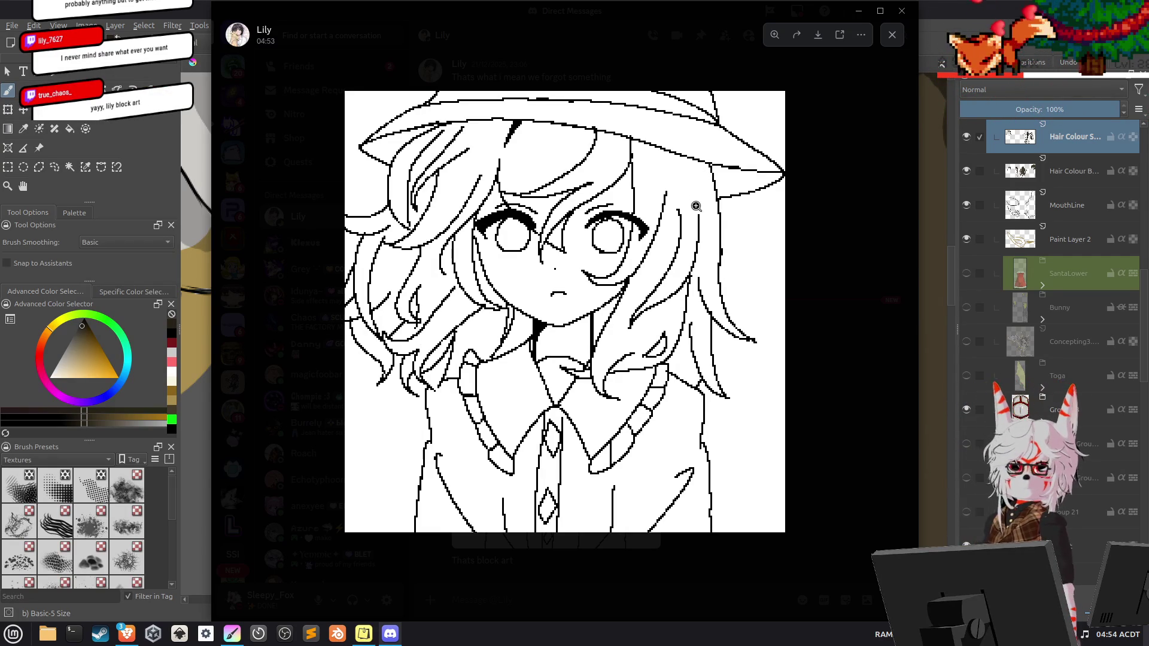
drag(632, 6, 1148, 6)
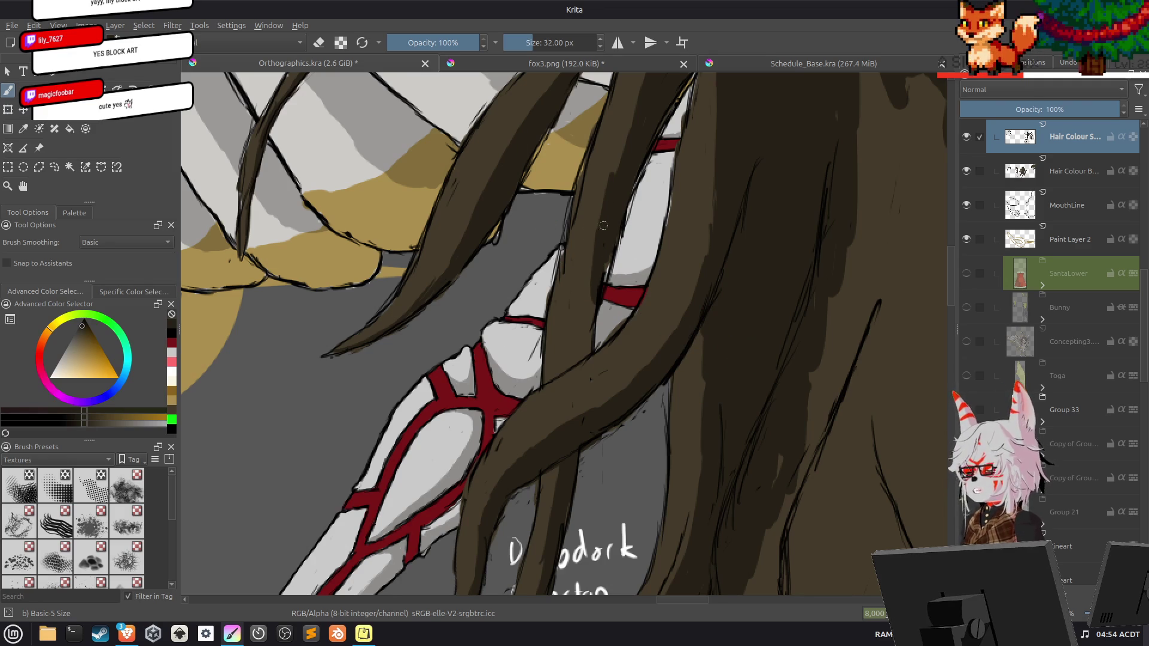
Extend a dark hair strand downward, look over the upper hair, then bring the Pando page forward.
drag(596, 283, 585, 347)
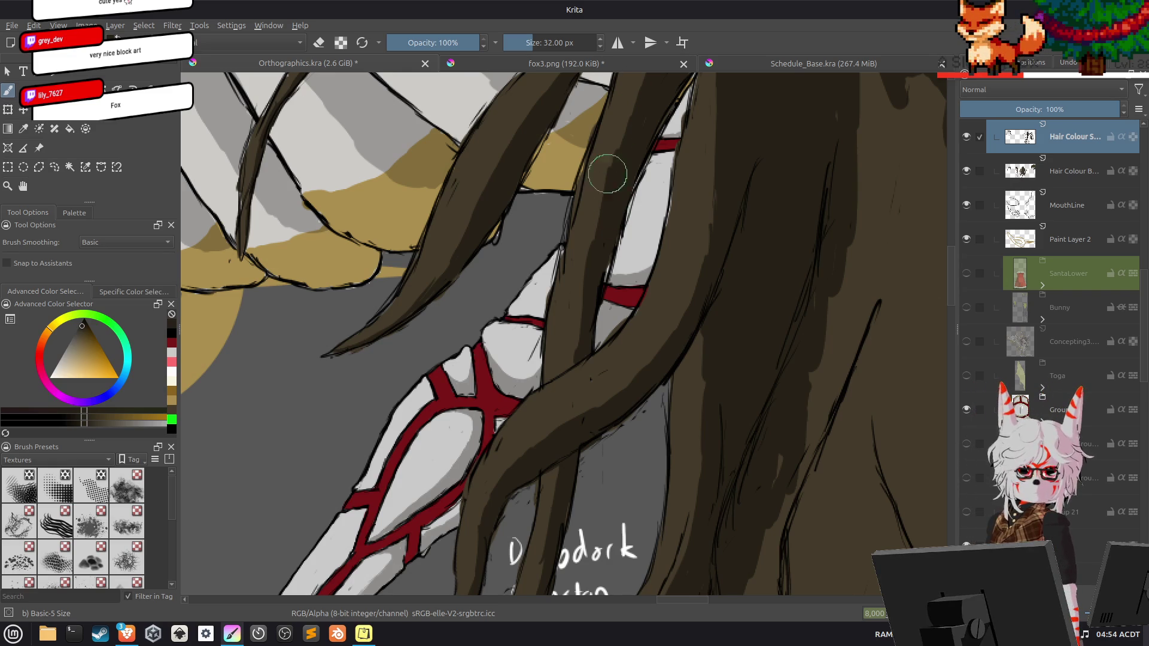
drag(631, 192, 399, 466)
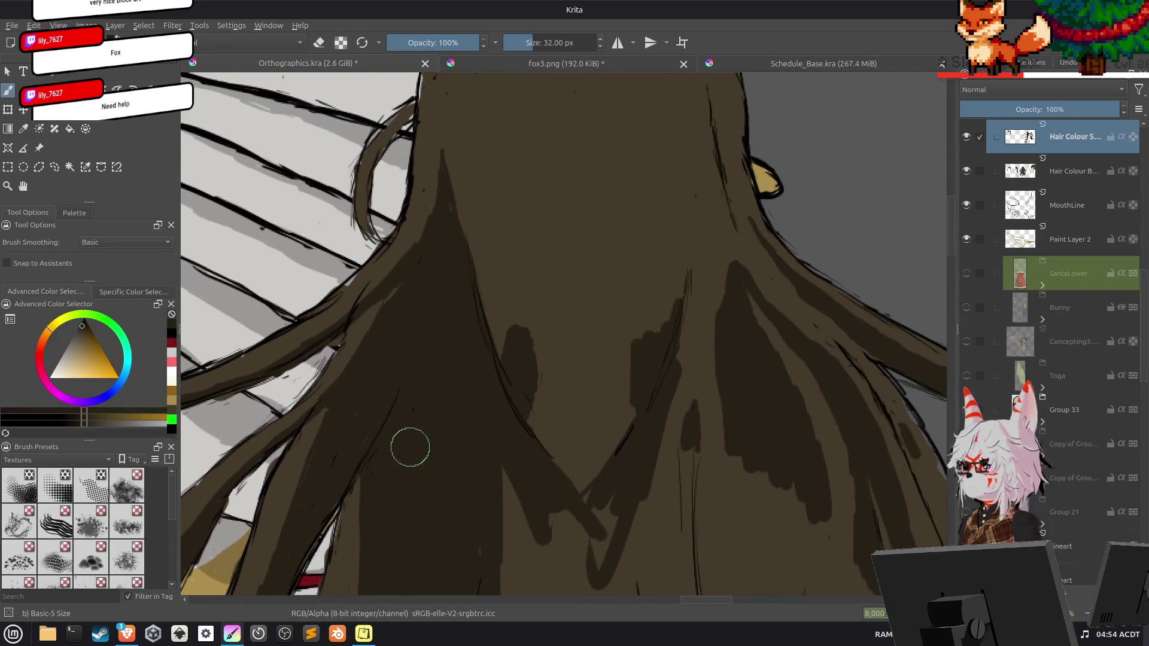
drag(366, 334, 431, 224)
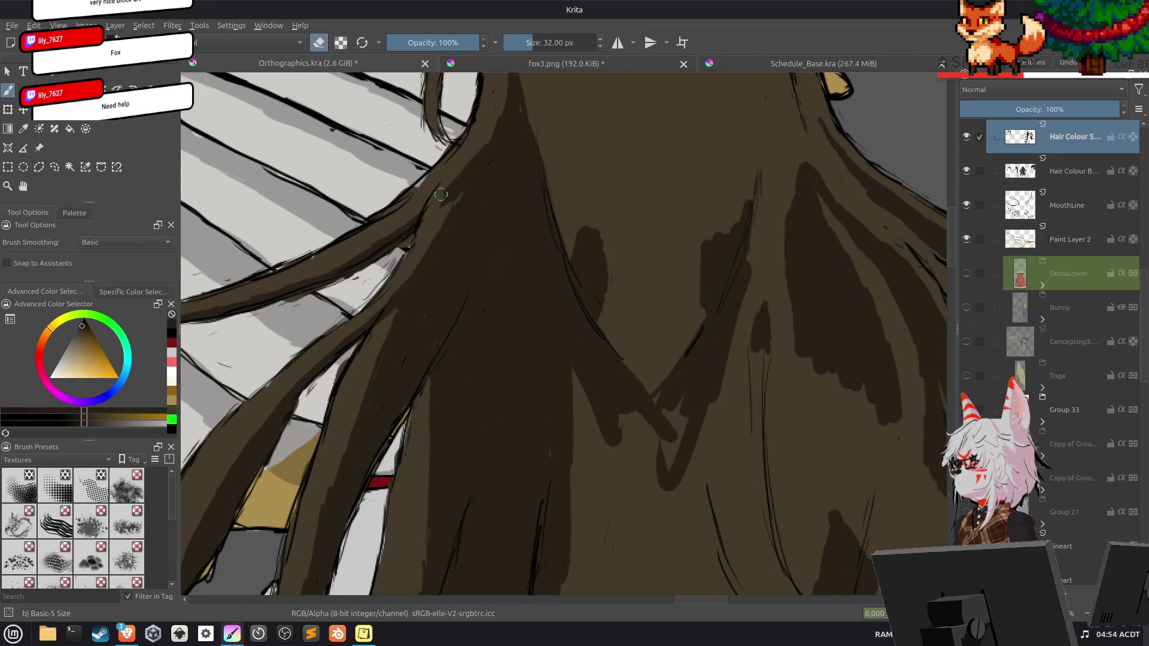
drag(447, 225, 661, 284)
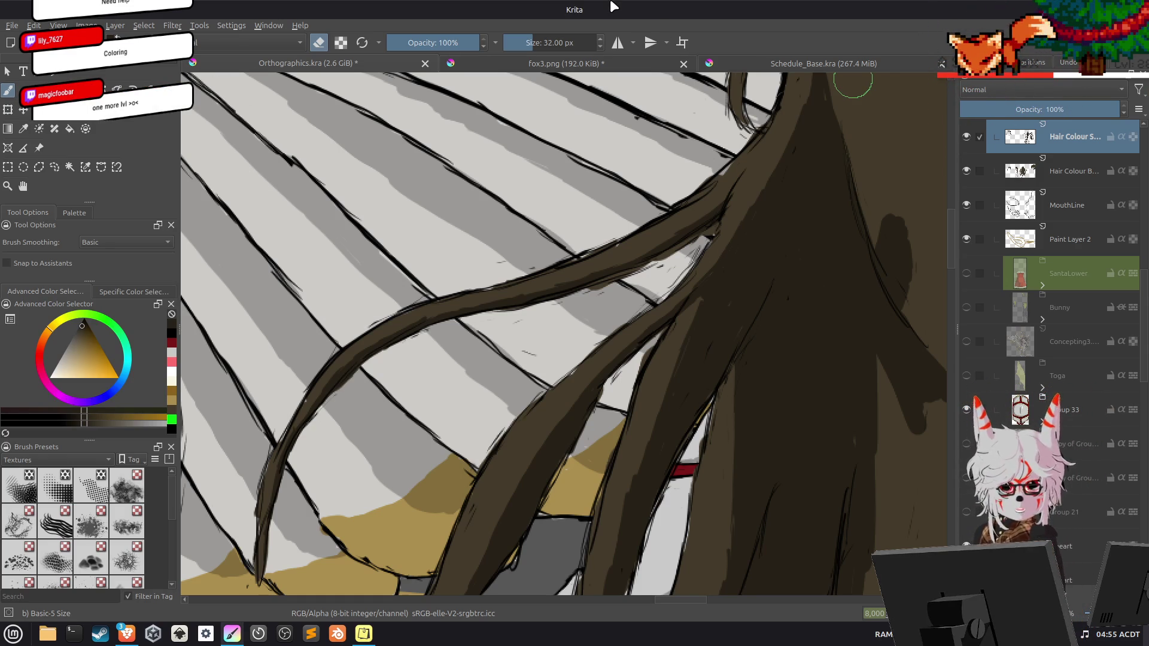
click(126, 635)
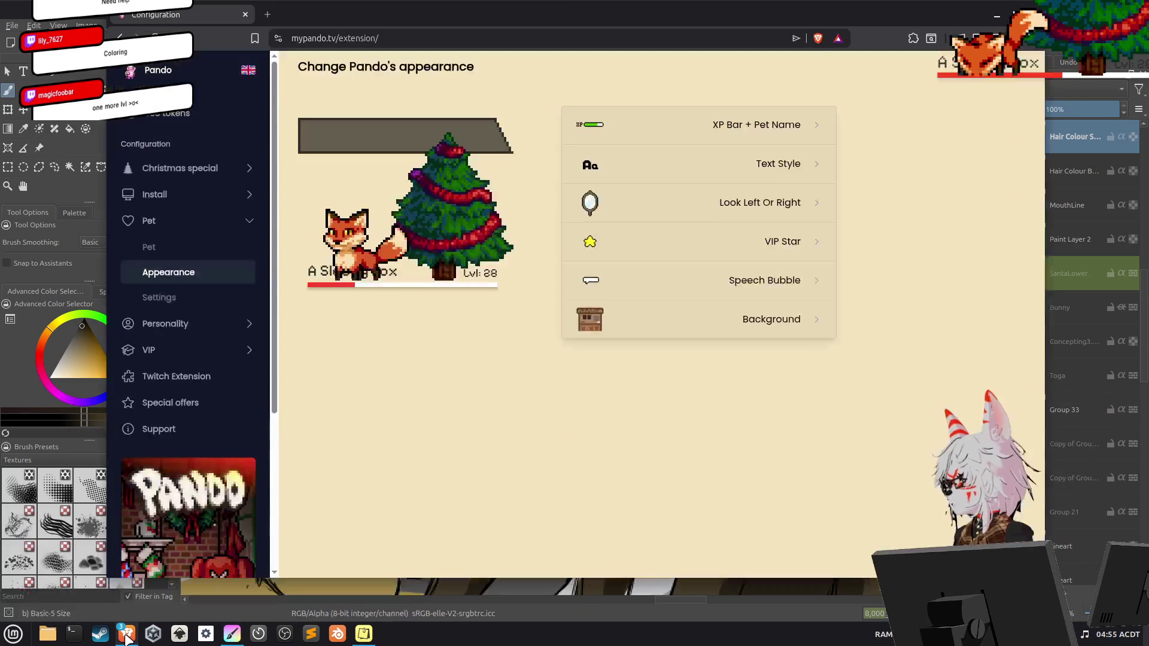
click(162, 298)
click(168, 272)
click(166, 249)
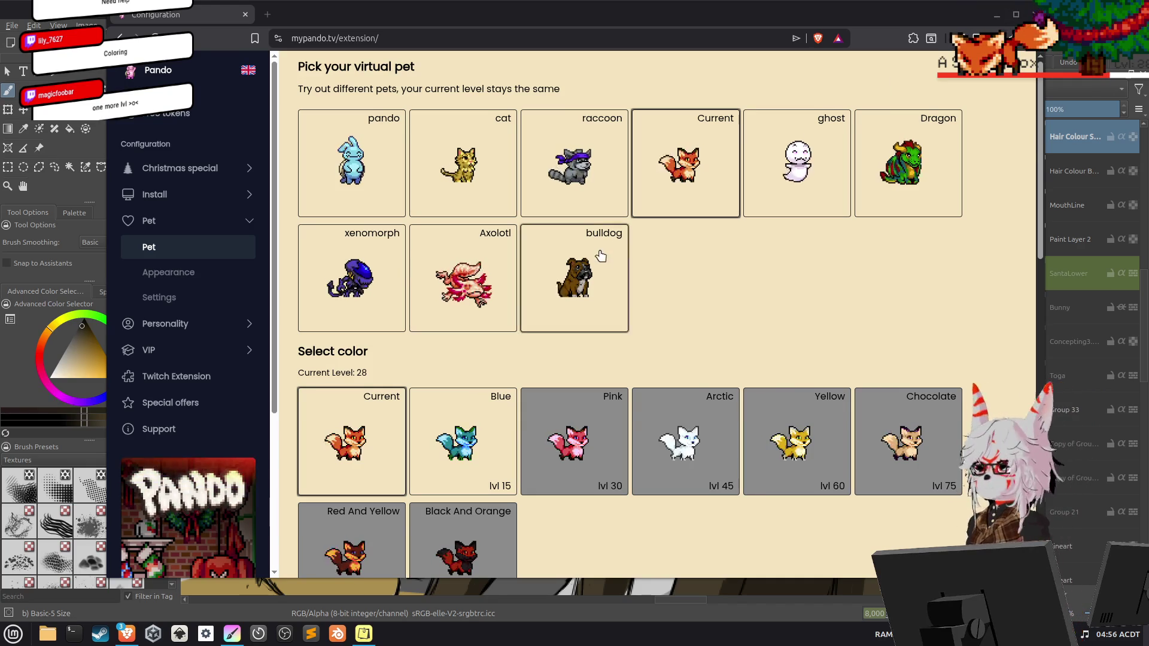
click(165, 273)
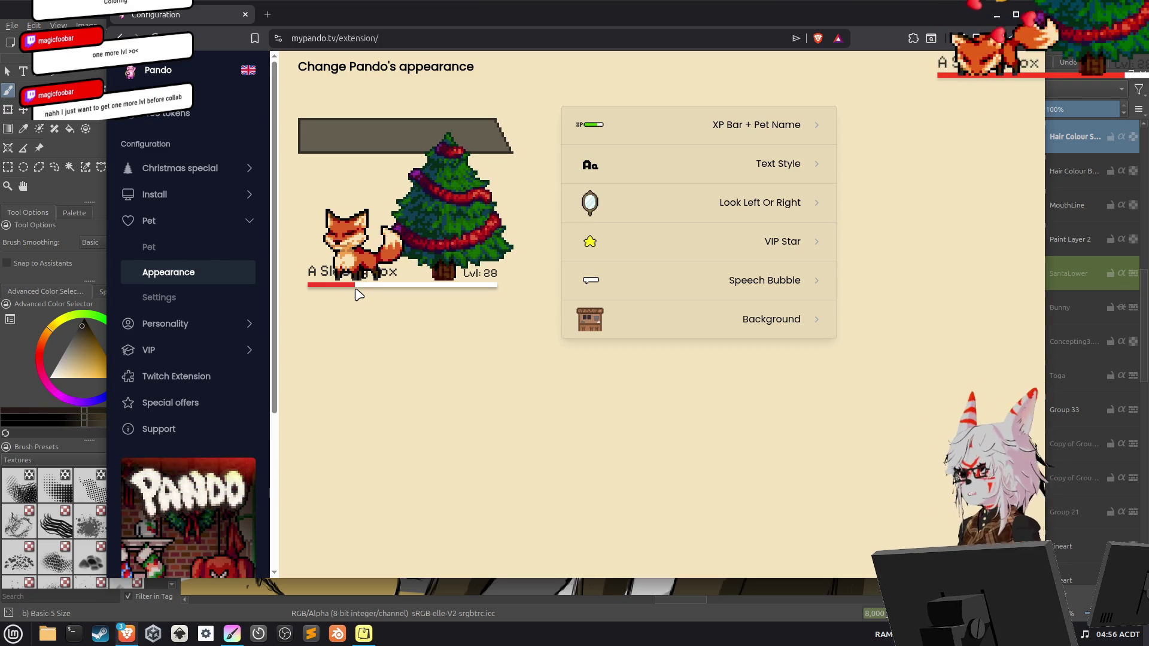
click(148, 246)
Reload the Pando appearance page and re-snap the browser so the fox shows at level 30.
click(168, 272)
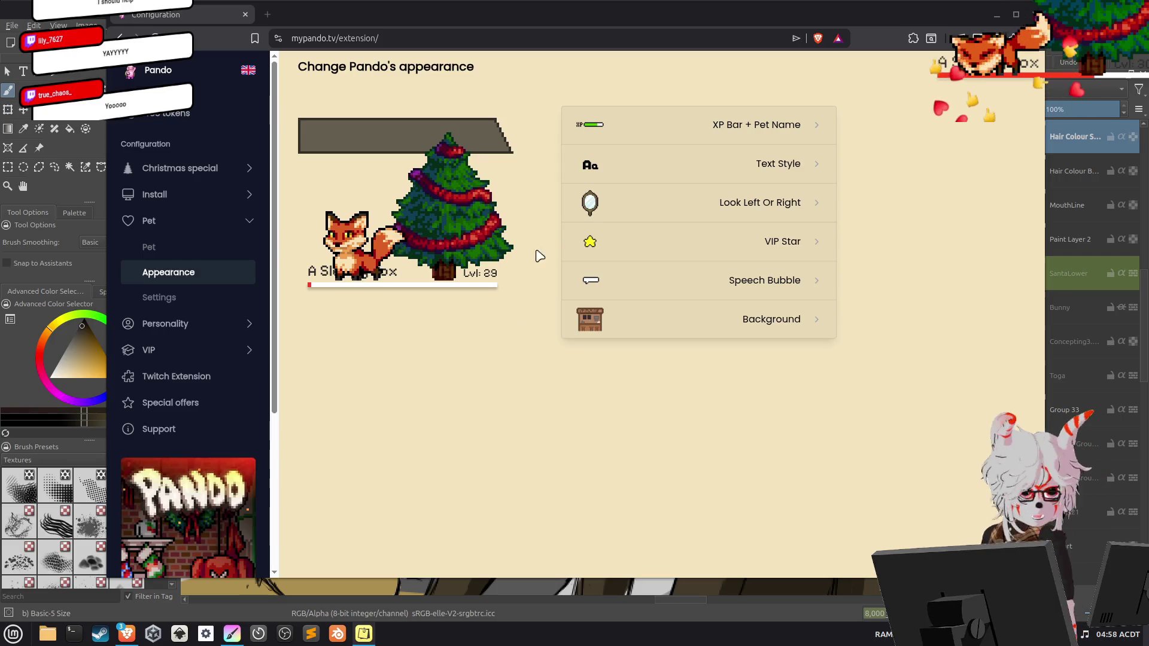
key(F5)
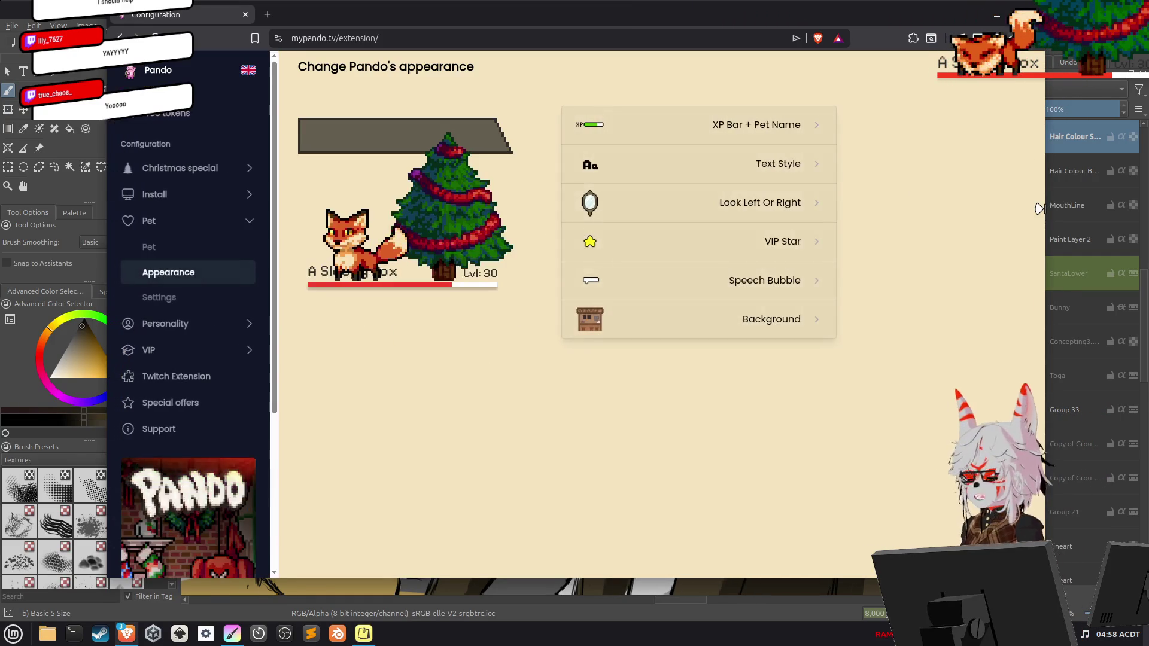
key(super+Left)
key(super+Right)
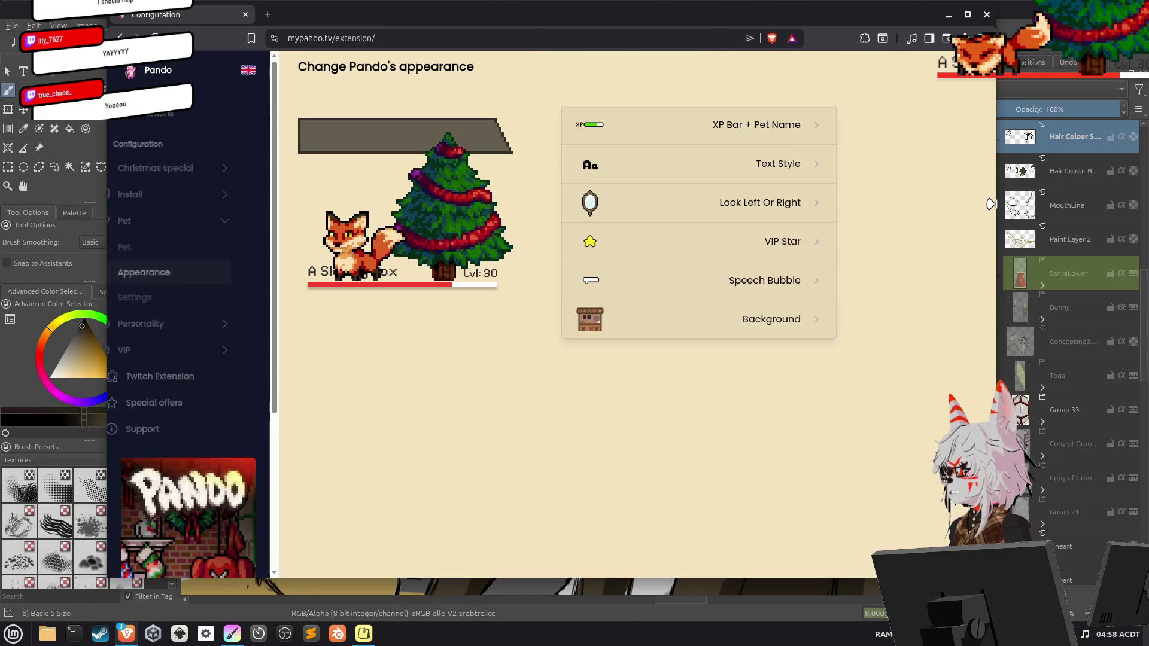
Make the fox pet Pink, minimize the browser, and switch Krita to the Schedule_Base document.
click(167, 257)
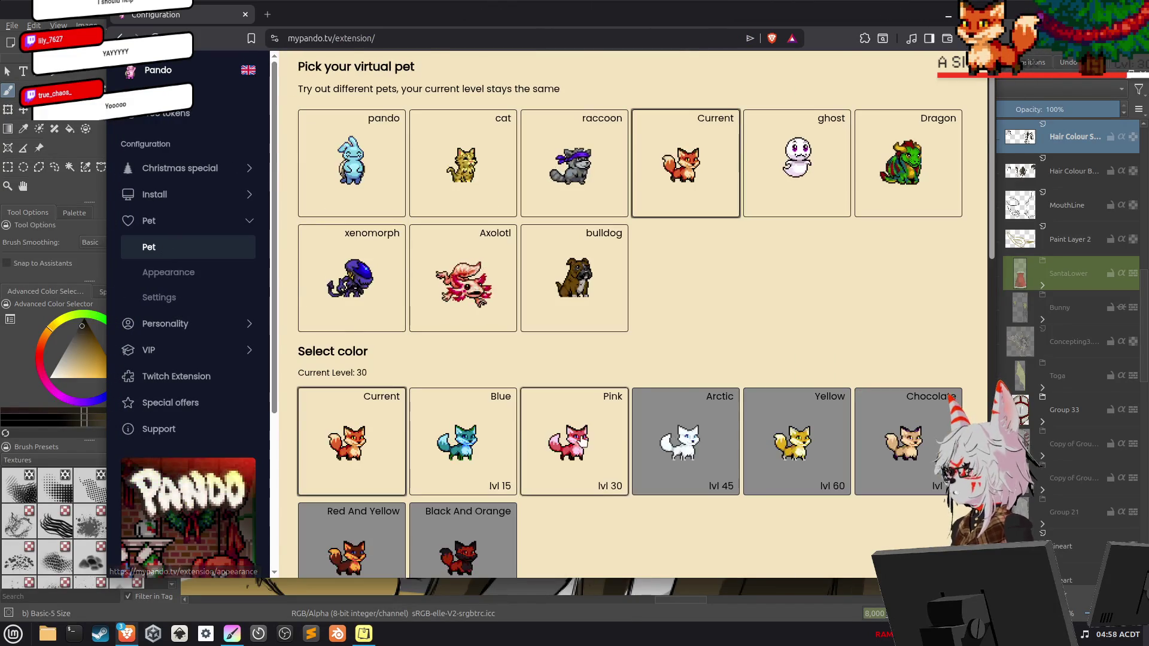
click(588, 449)
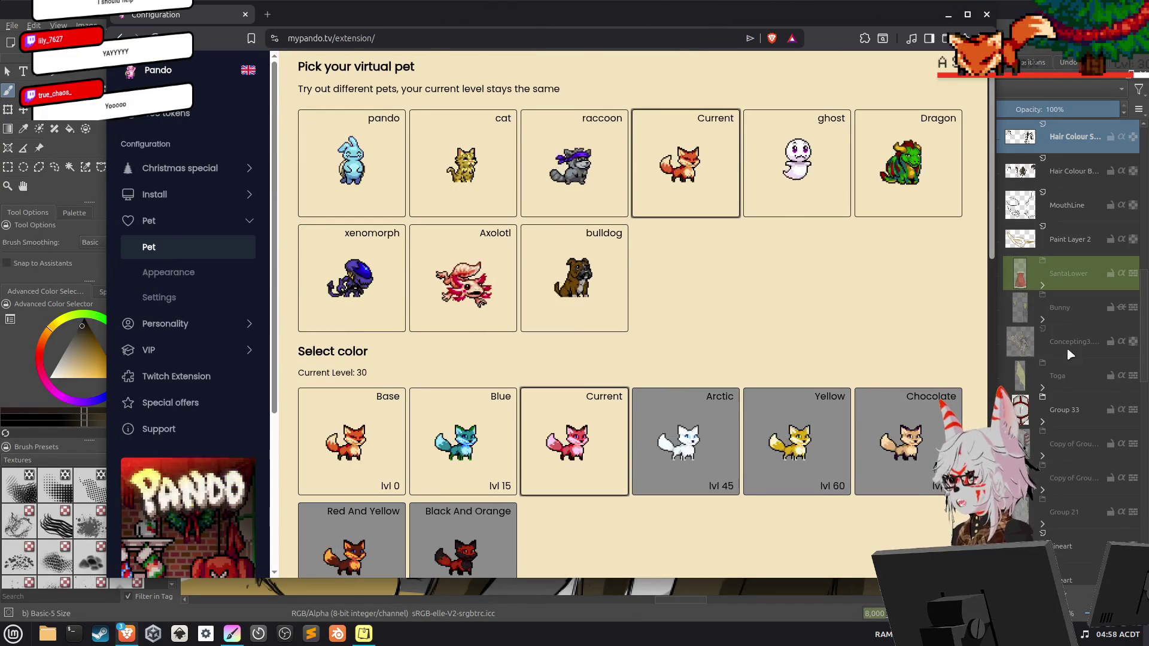
click(947, 15)
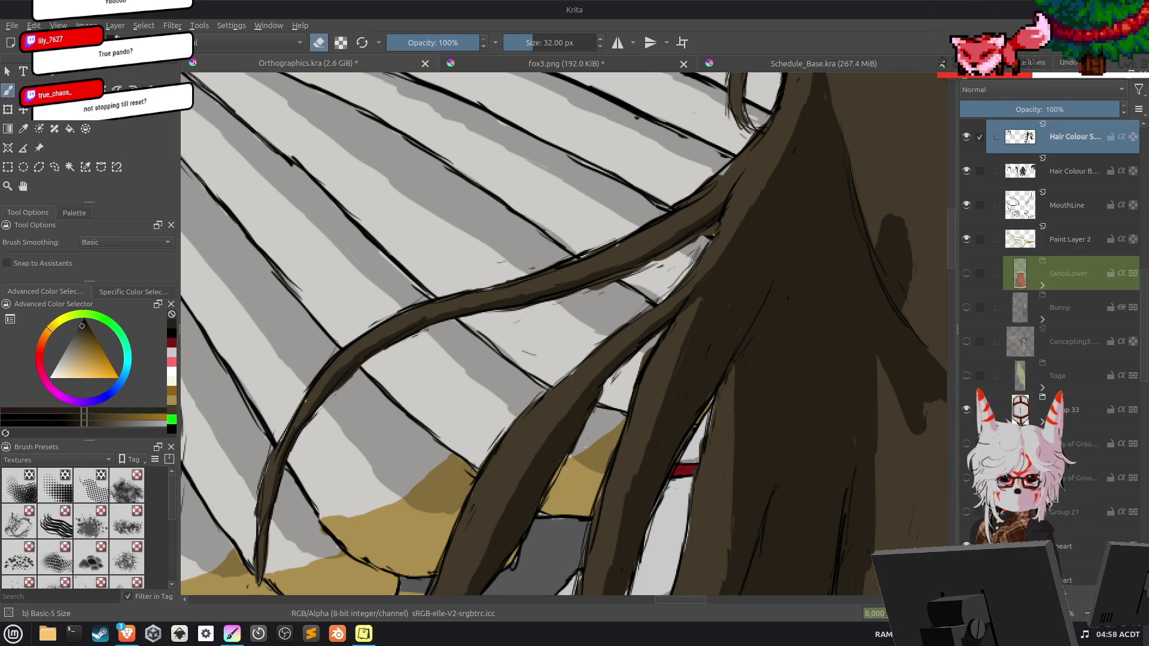
click(836, 65)
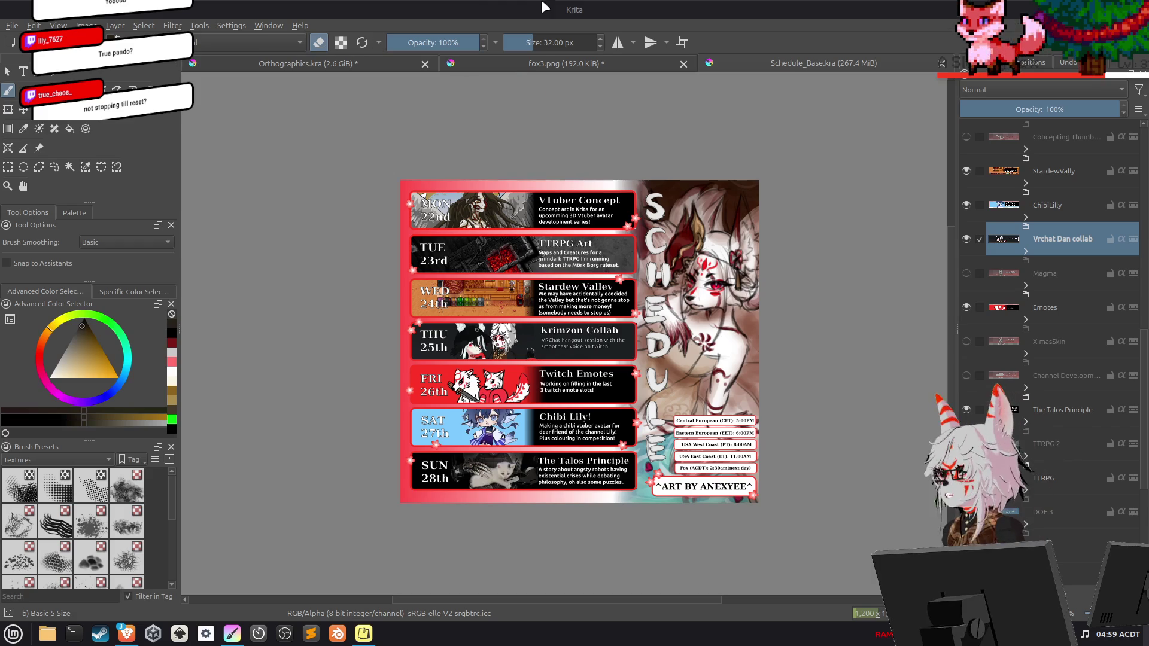
click(344, 63)
drag(787, 354, 717, 310)
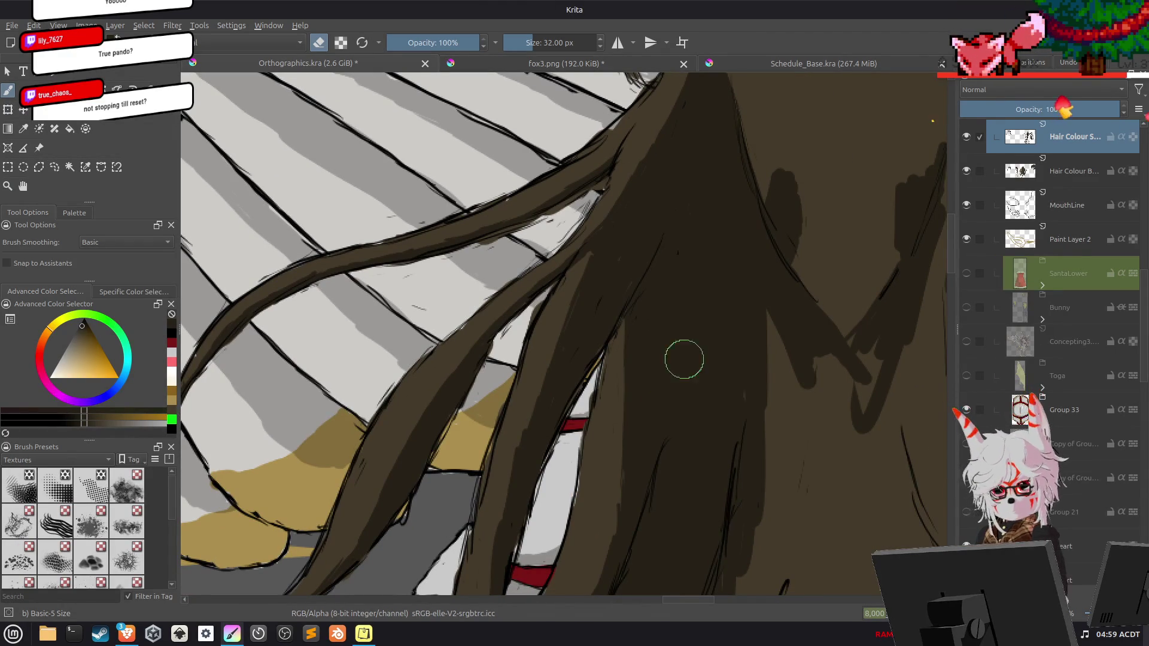
drag(620, 310, 513, 390)
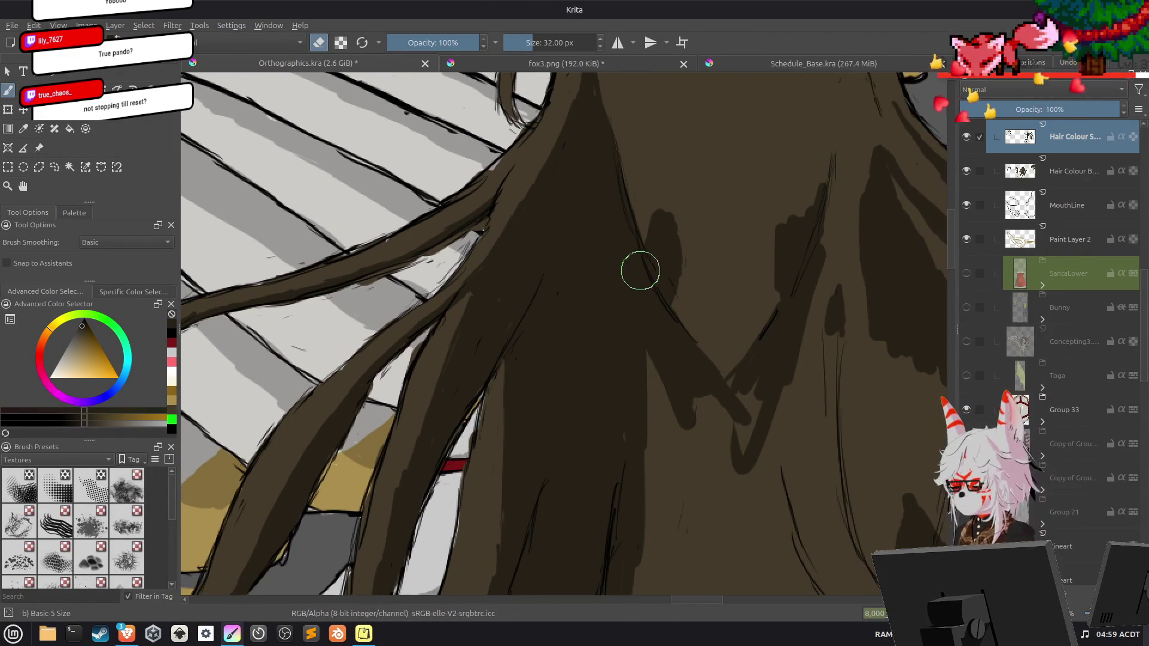
Erase part of the dark shadow shape on the hair, then pan over the lower hair and legs.
mouse_move(664, 256)
mouse_down()
mouse_move(654, 239)
mouse_move(667, 264)
mouse_move(668, 222)
mouse_up()
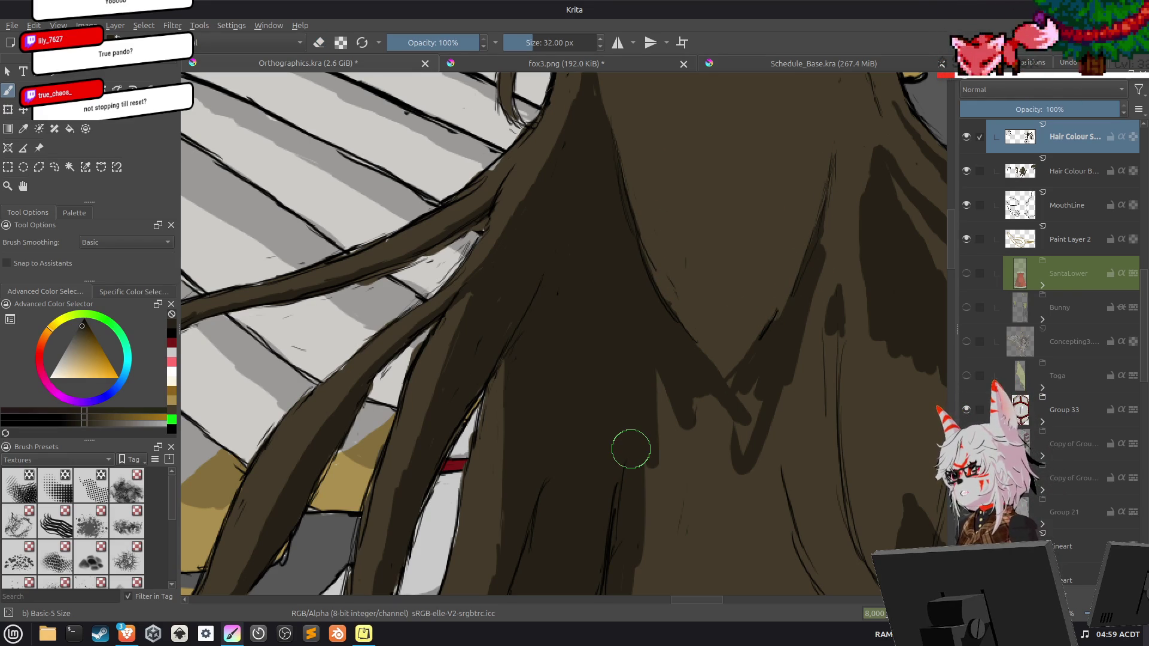
scroll(630, 448, down, 6)
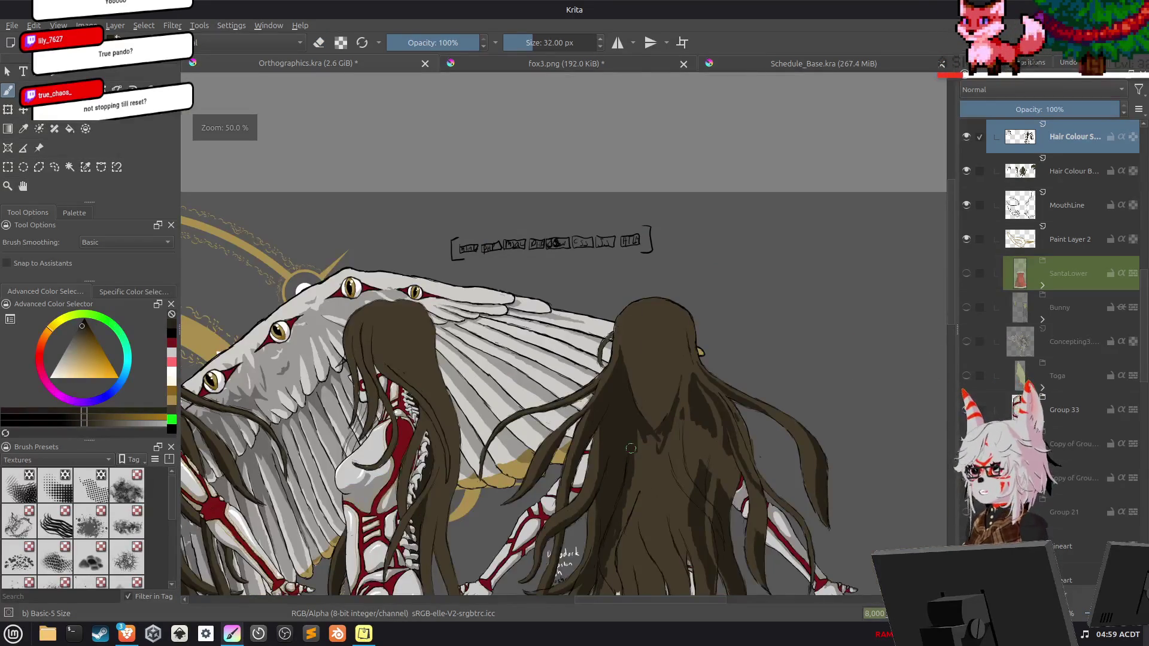
scroll(631, 448, up, 4)
mouse_move(628, 449)
mouse_down()
mouse_move(505, 513)
mouse_move(611, 238)
mouse_up()
drag(585, 423, 620, 140)
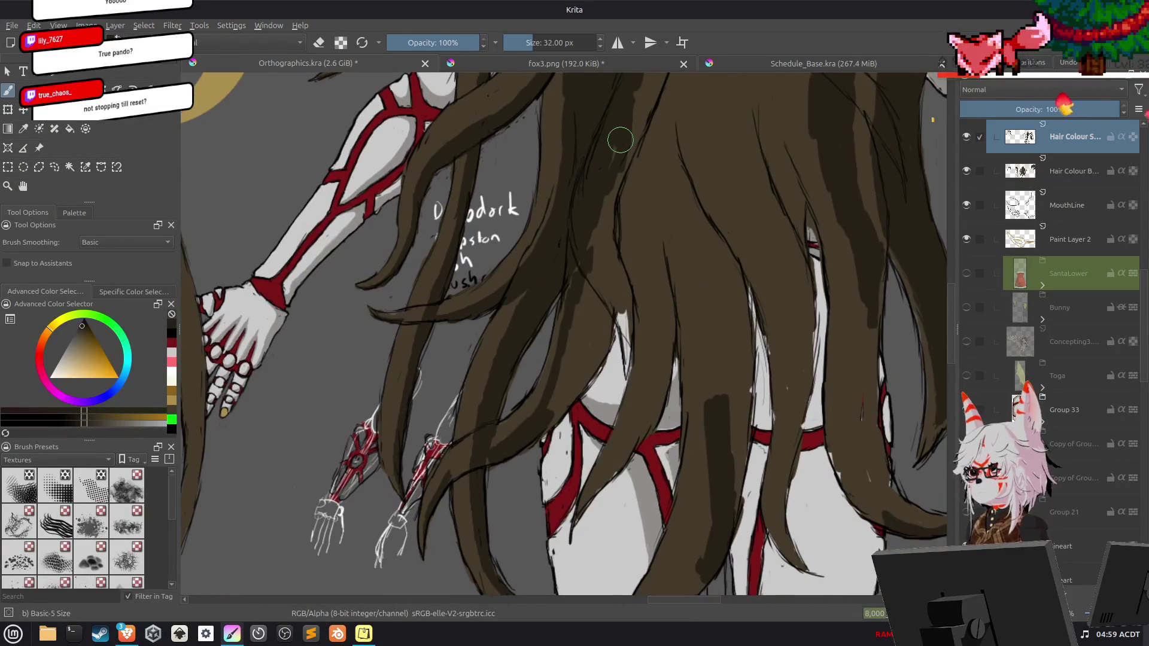
key(e)
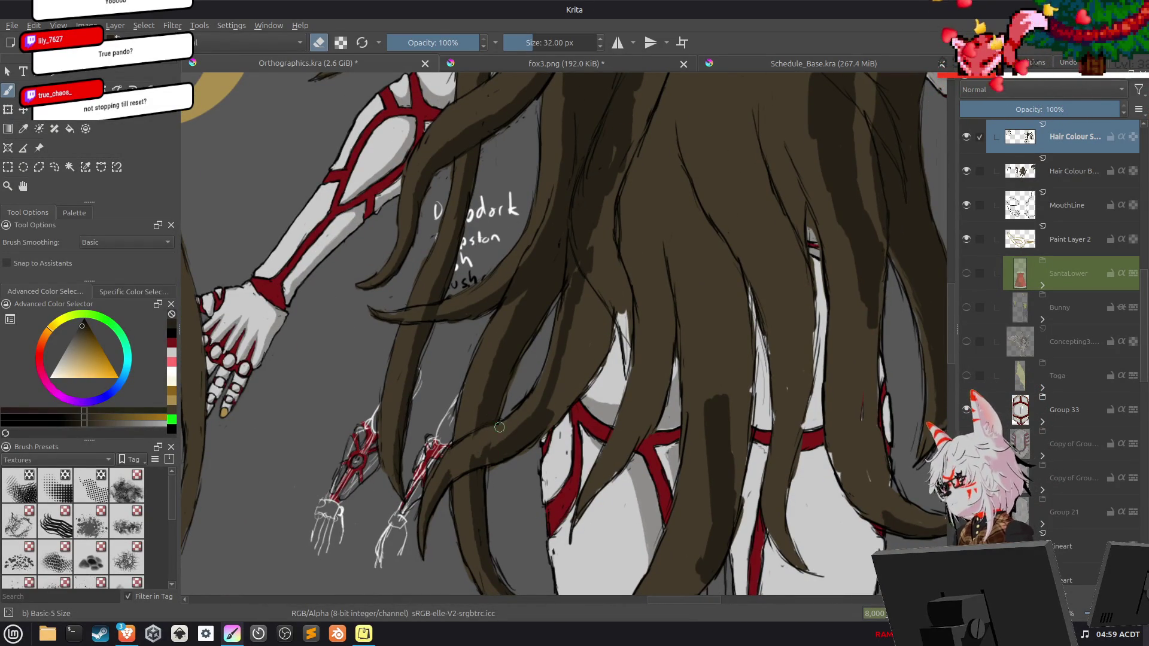
key(e)
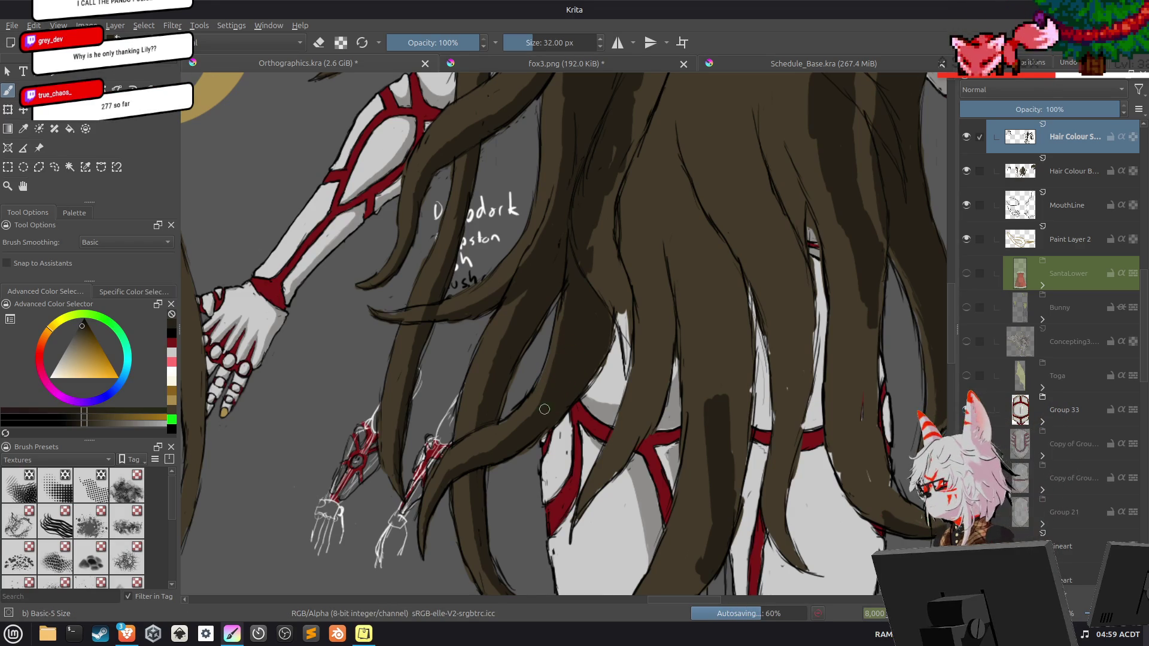
mouse_move(573, 318)
mouse_down()
mouse_move(579, 352)
mouse_move(585, 286)
mouse_up()
Paint a dark brown shading stroke down the middle of the hair strands.
key(e)
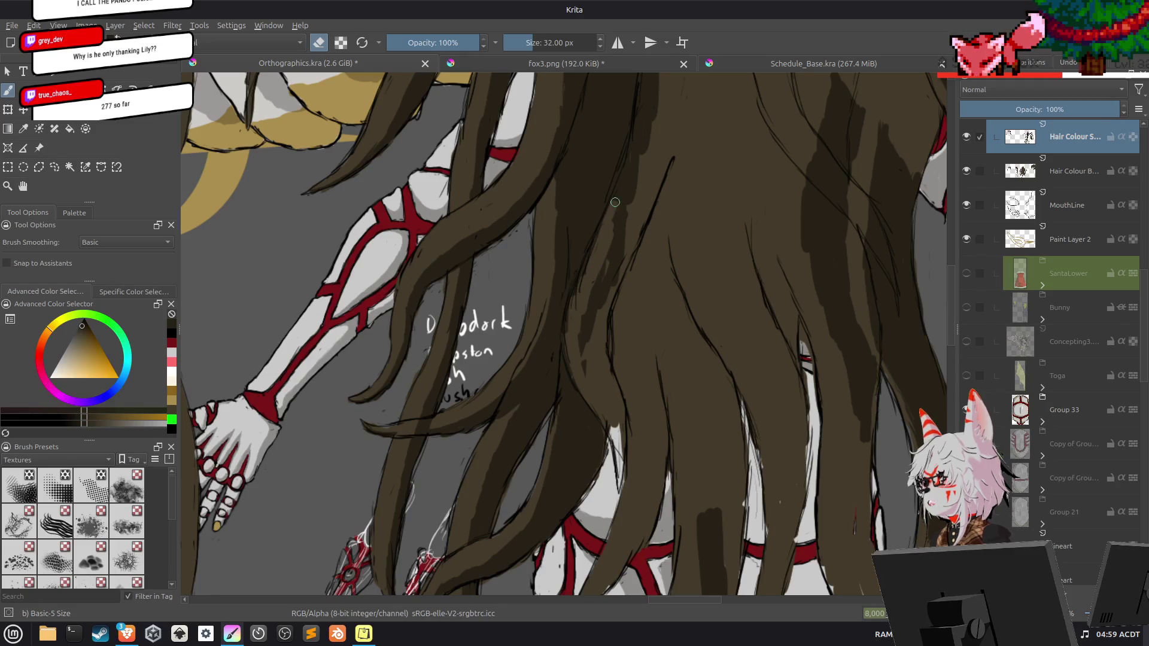
drag(625, 183, 597, 343)
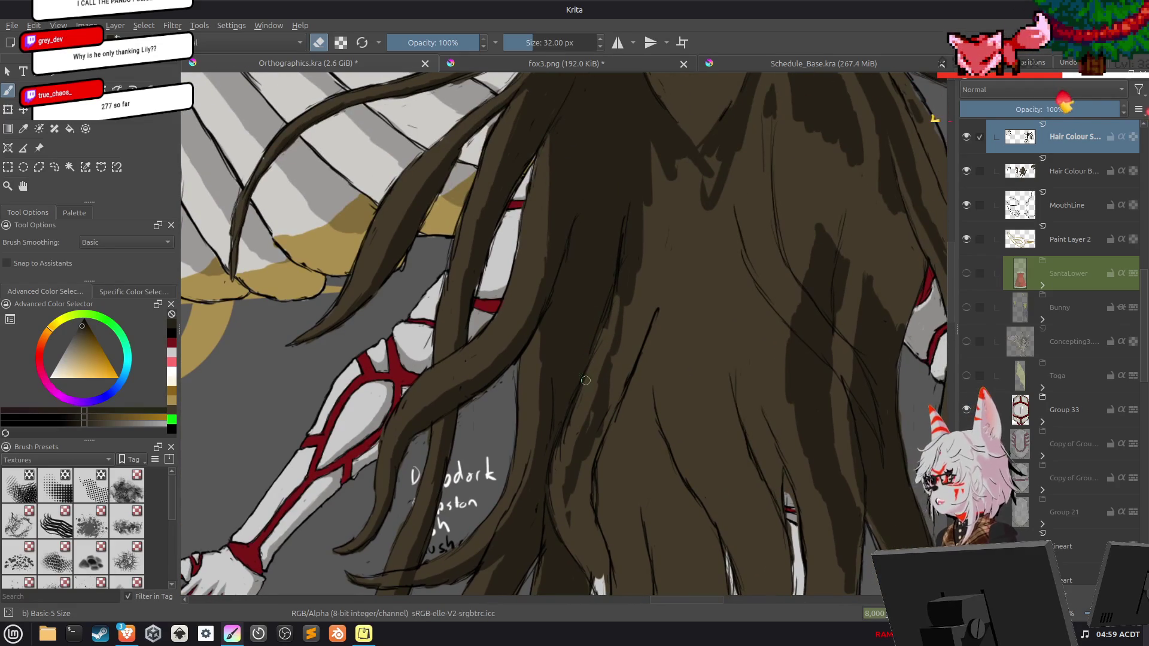
key(e)
mouse_move(635, 284)
mouse_down()
mouse_move(618, 366)
mouse_move(653, 266)
mouse_up()
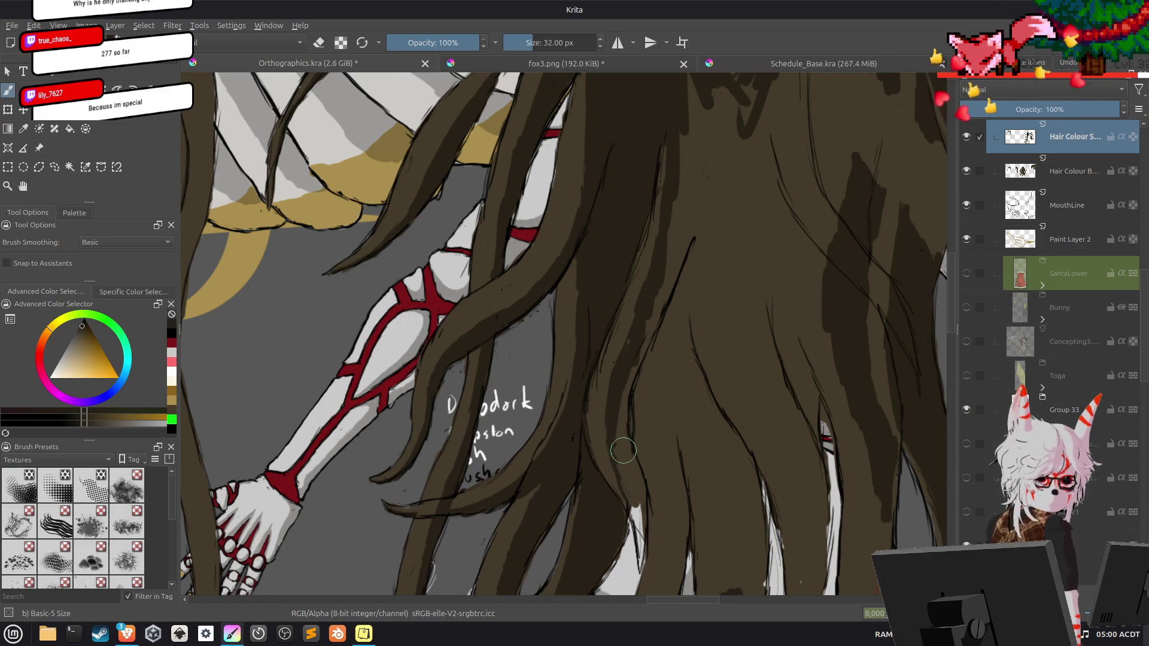
drag(616, 448, 577, 320)
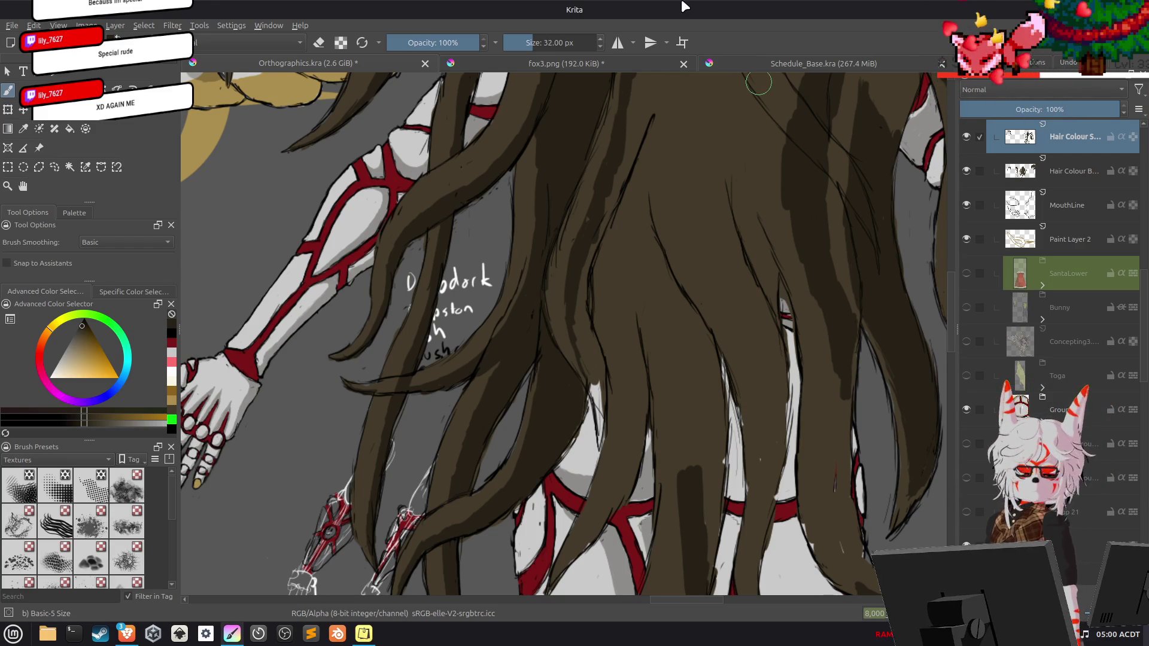
Fill the white gaps between the lower hair strands with dark brown and add a small shadow mark.
mouse_move(613, 345)
mouse_down()
mouse_move(589, 368)
mouse_move(595, 450)
mouse_up()
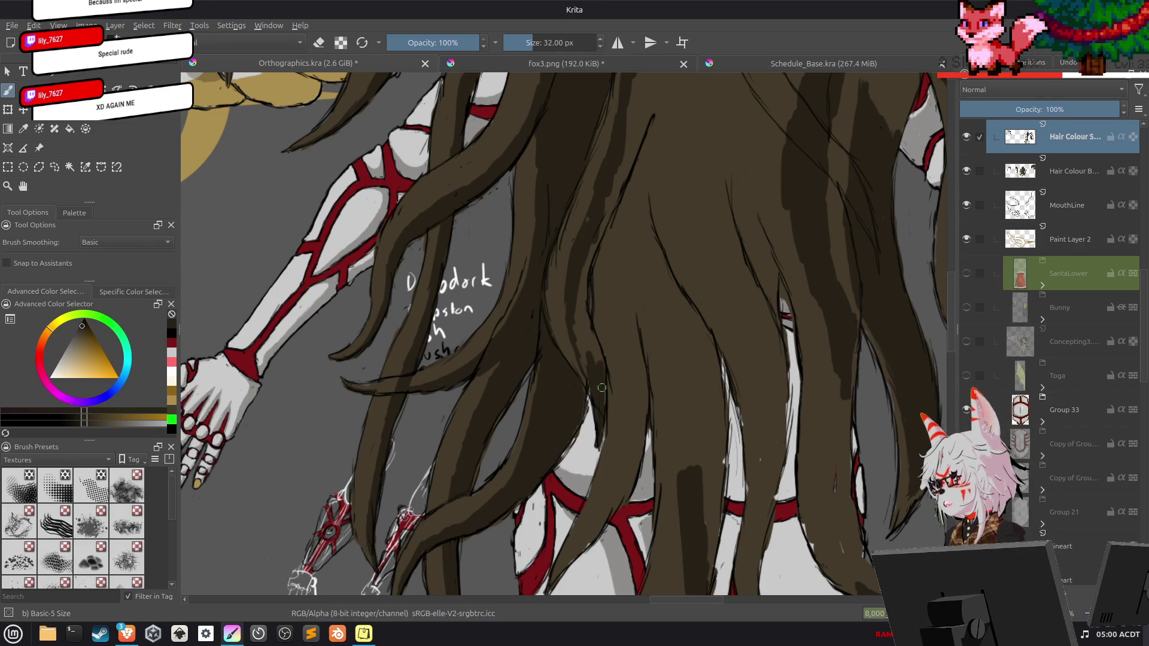
drag(592, 371, 577, 302)
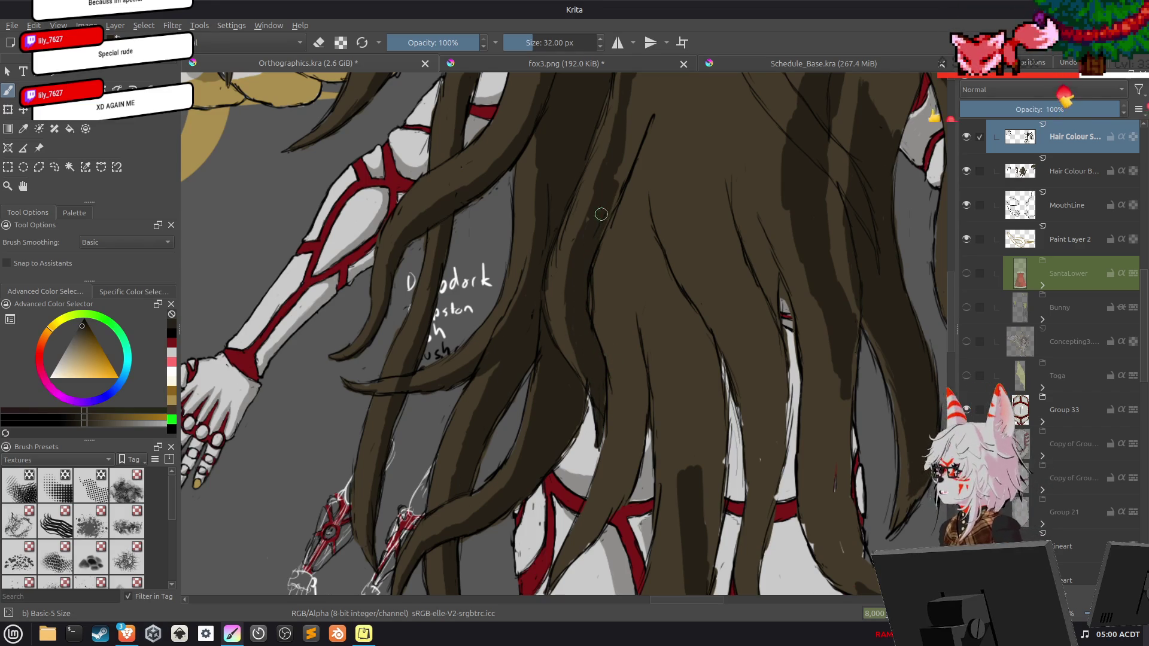
mouse_move(615, 146)
mouse_down()
mouse_move(580, 299)
mouse_move(587, 352)
mouse_up()
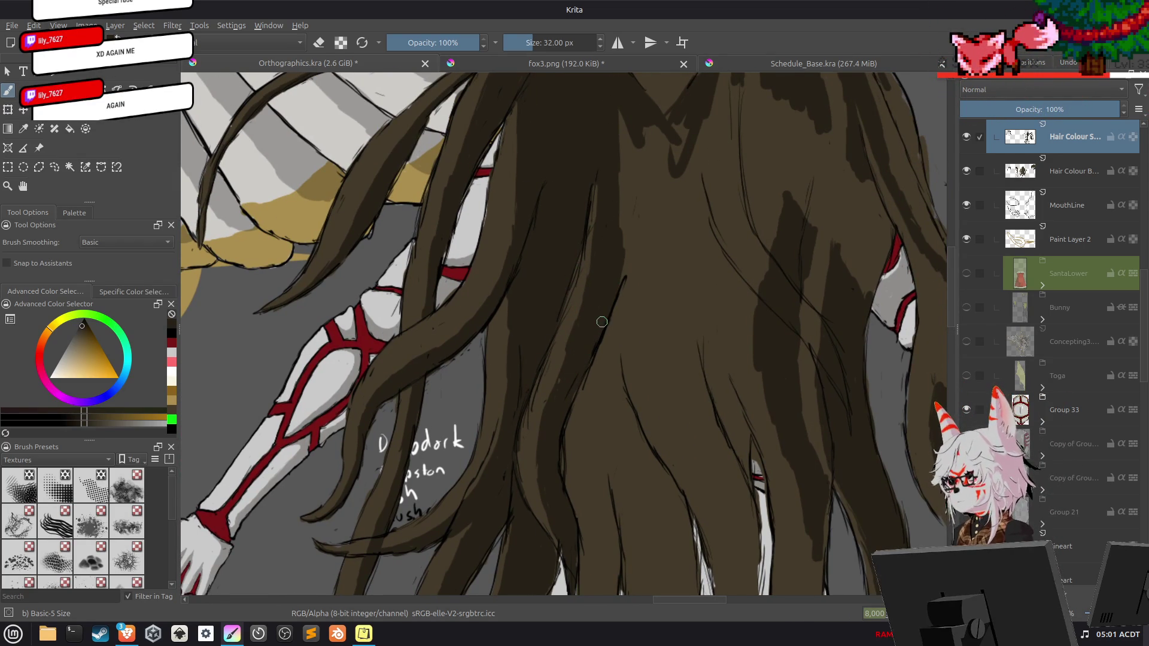
drag(609, 201, 595, 358)
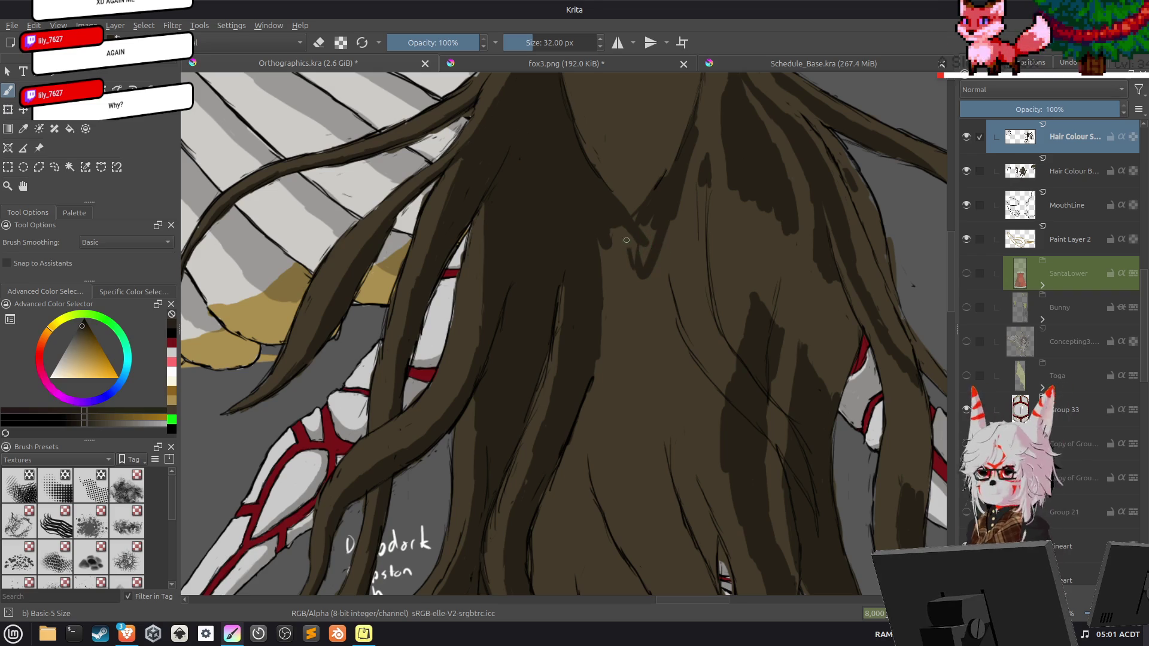
drag(598, 239, 616, 281)
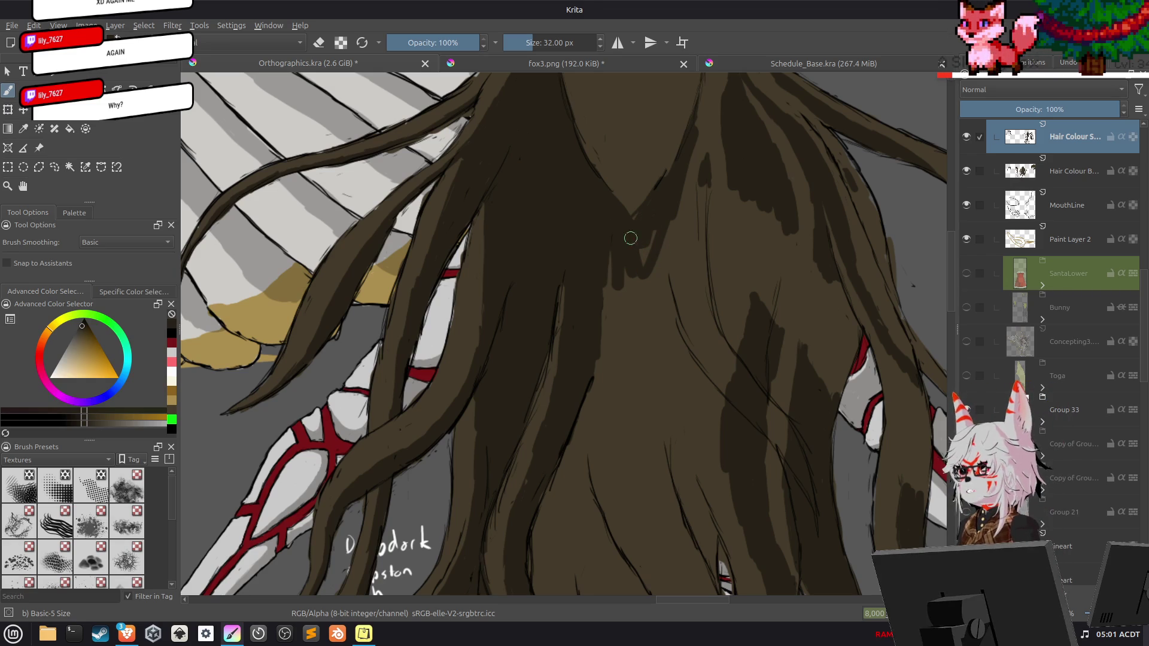